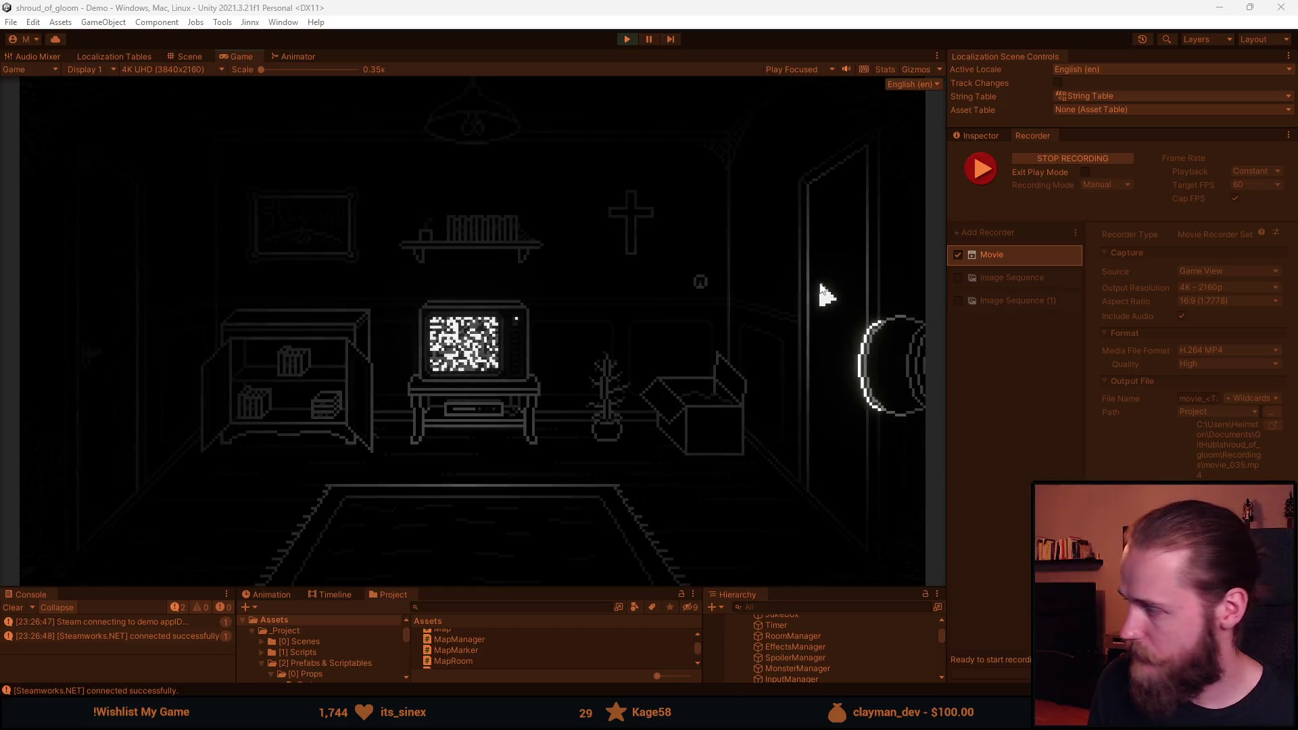
Walk through the door, climb the left staircase, and view the roadtrip Photo #1 from the inventory.
left_click(816, 288)
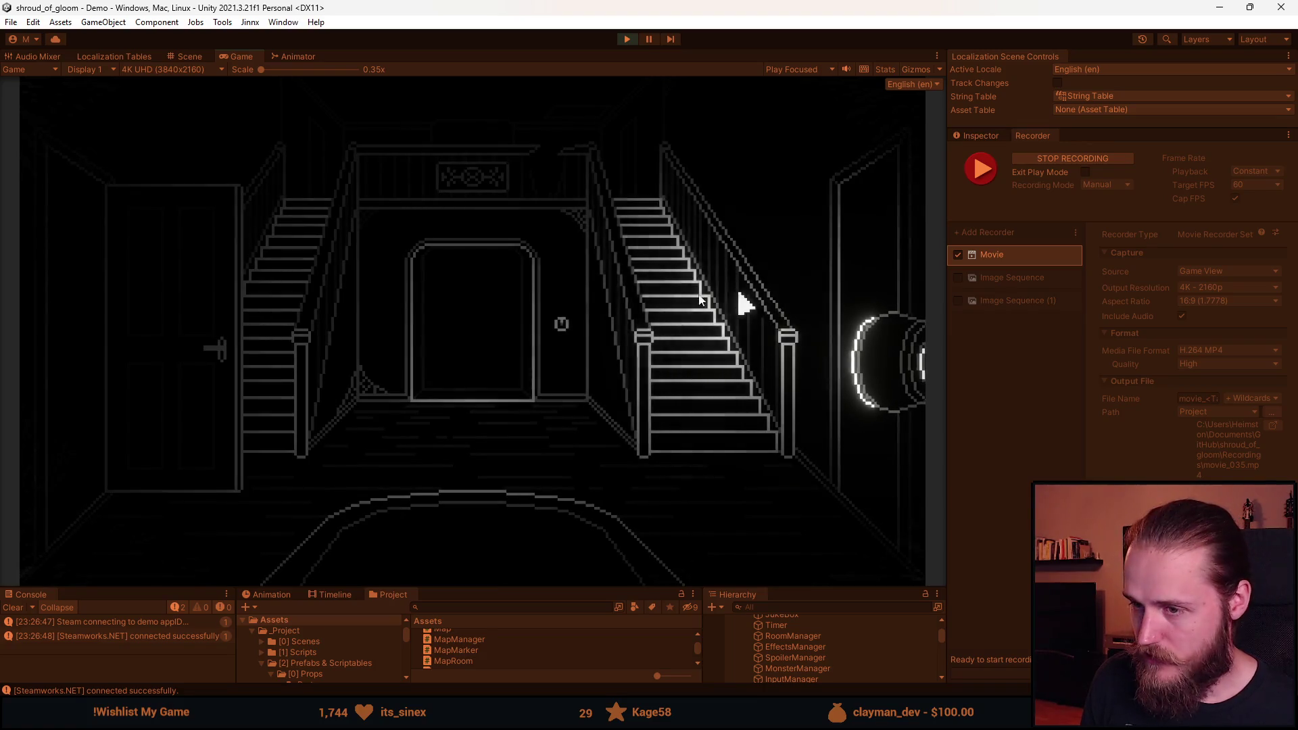
left_click(289, 246)
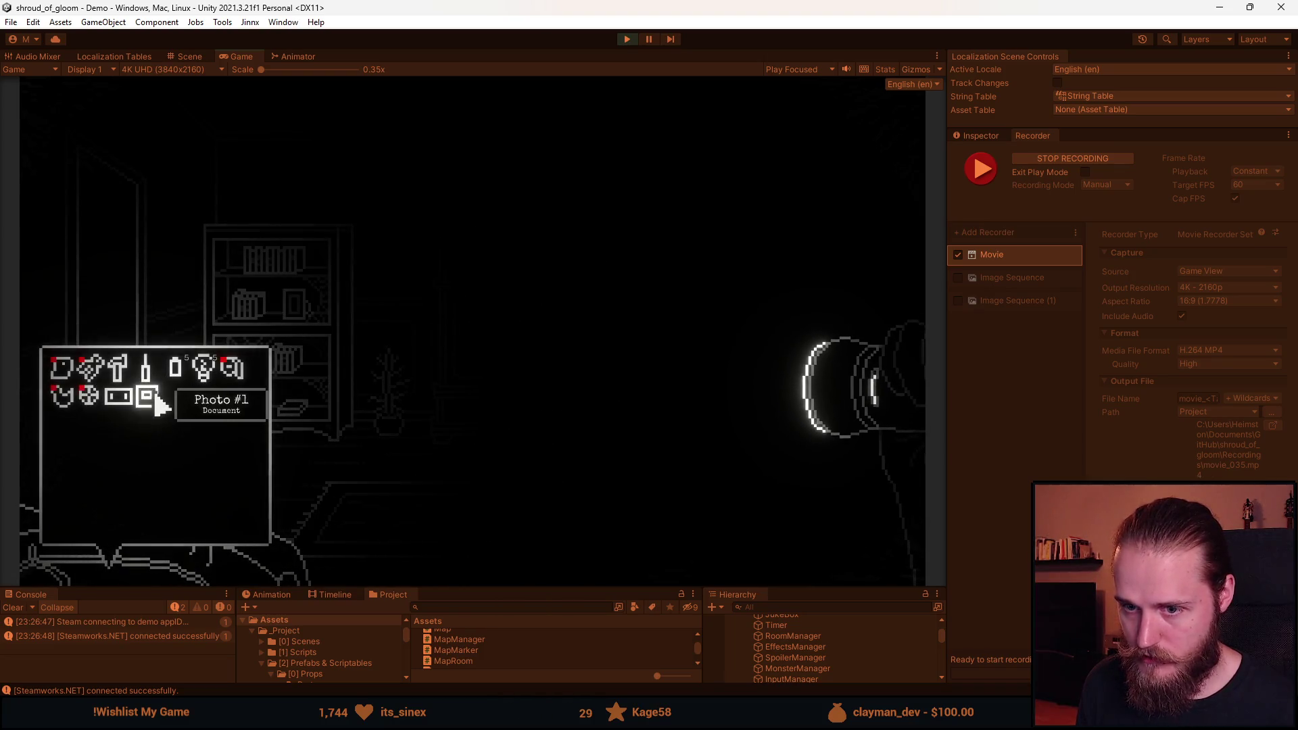
left_click(157, 406)
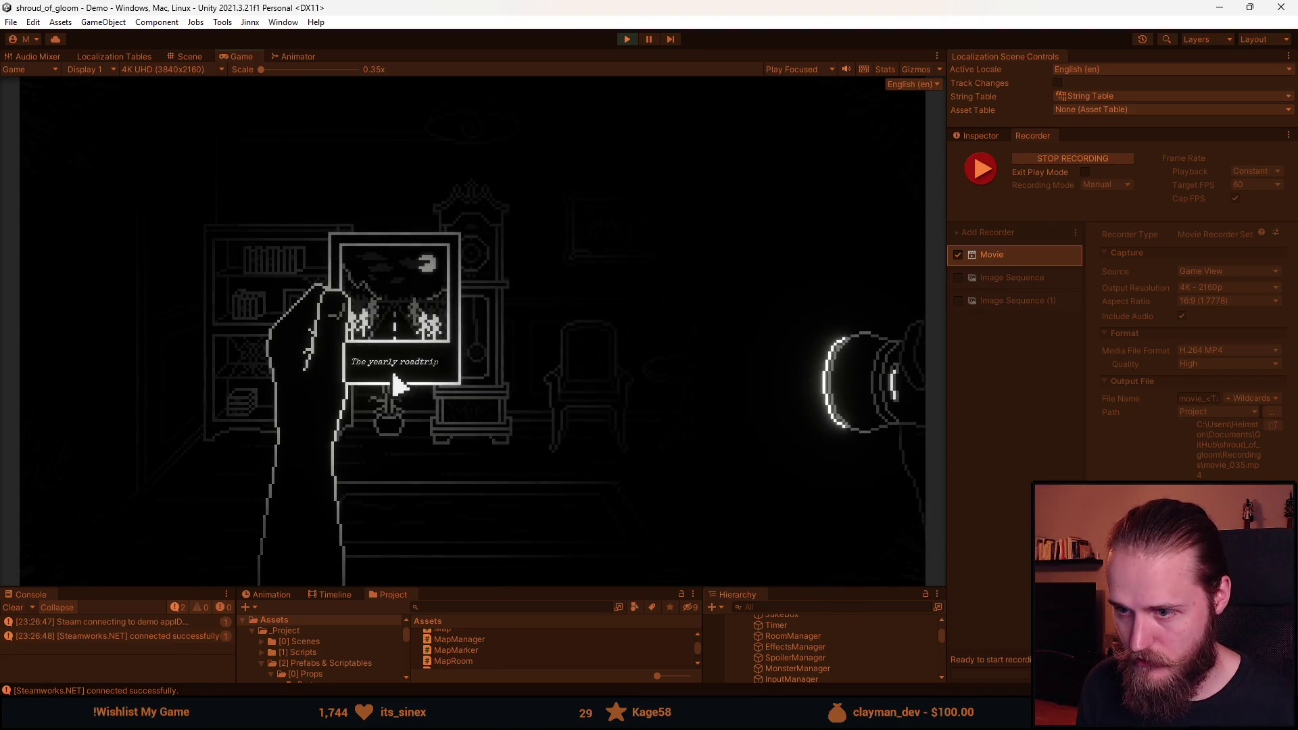
left_click(436, 378)
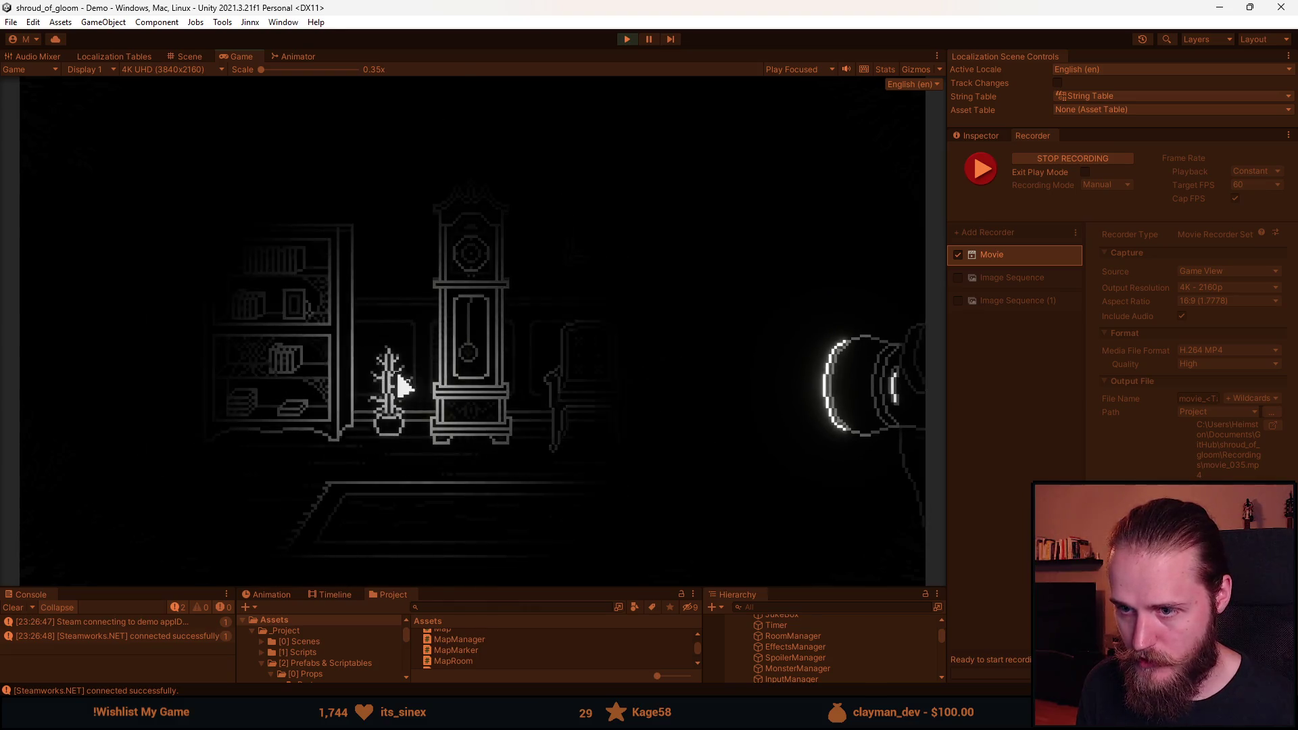
Inspect the bookshelf's framed picture close-up, back out, and pause the game with taller bottom panels.
left_click(297, 315)
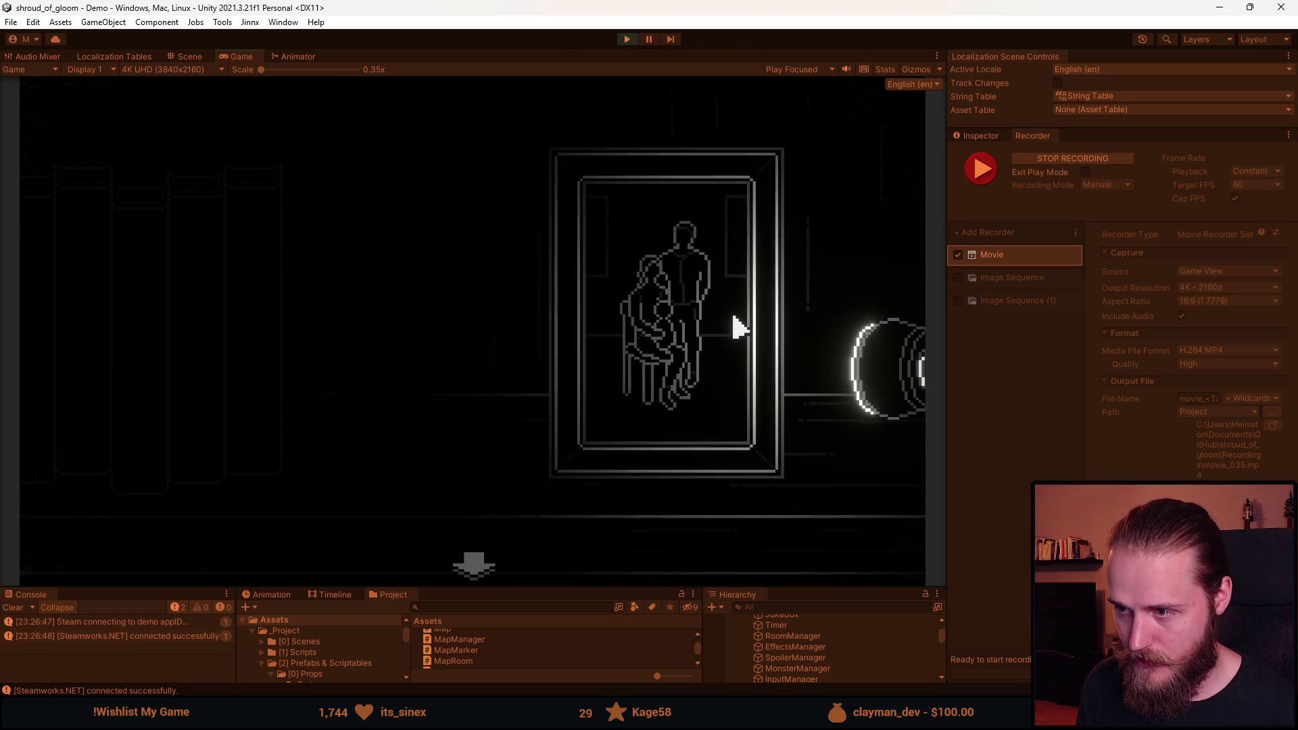
left_click(474, 565)
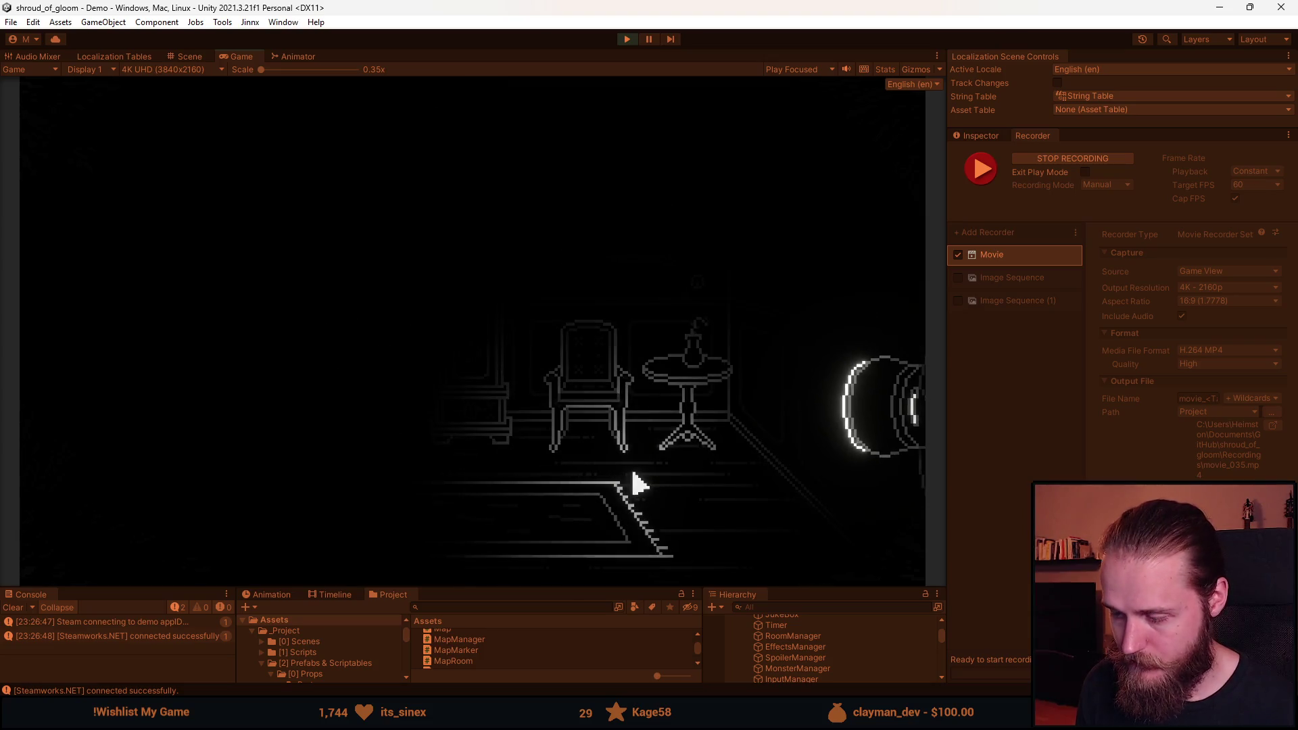
key("Escape")
left_click_drag(597, 588, 612, 390)
Expand First_Clock_Room in the Hierarchy and scroll through its objects.
scroll(814, 609, "down", 5)
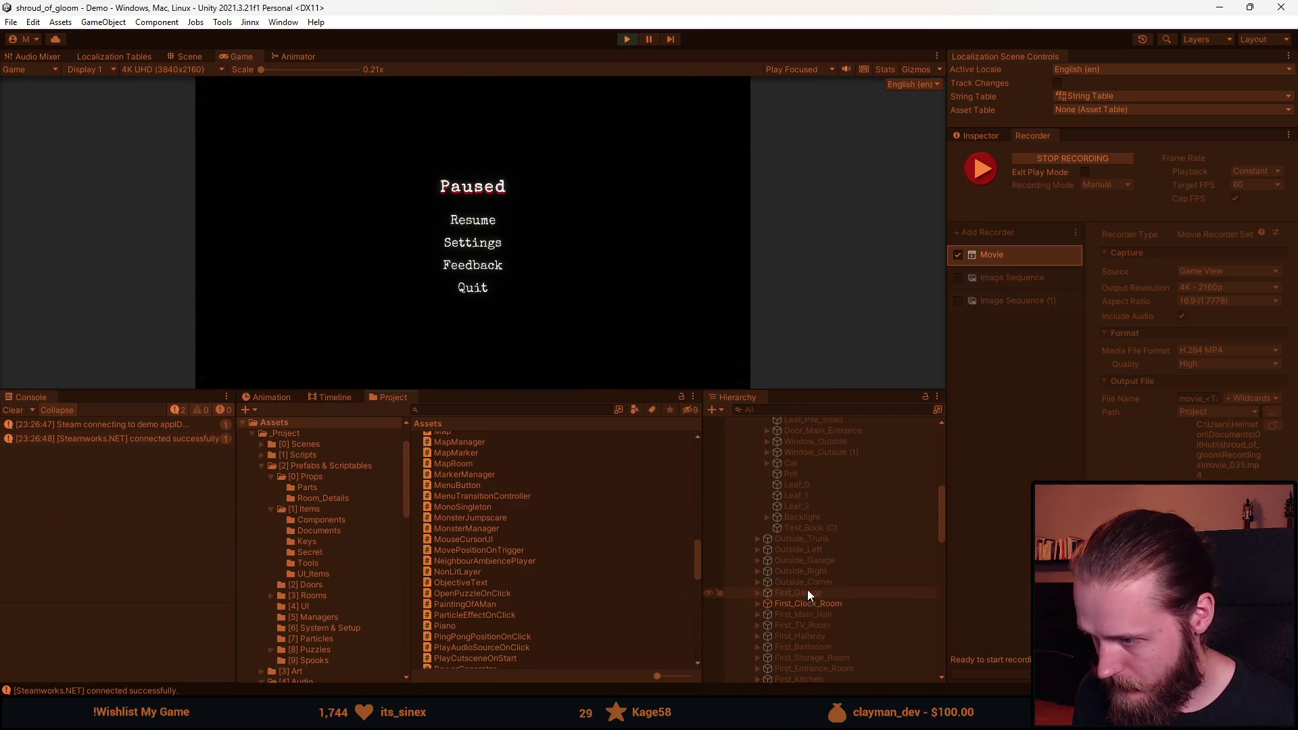
left_click(760, 603)
scroll(830, 606, "down", 2)
scroll(830, 611, "down", 2)
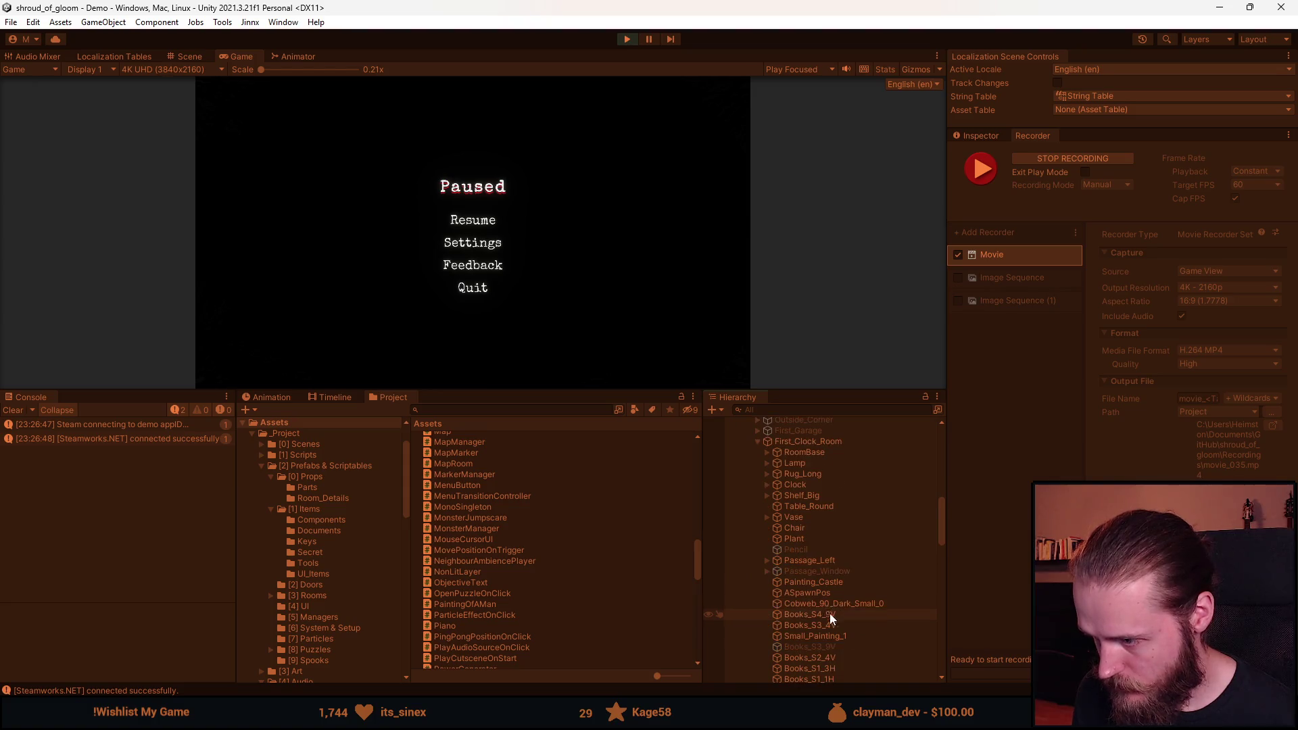
scroll(861, 595, "down", 1)
scroll(829, 633, "down", 2)
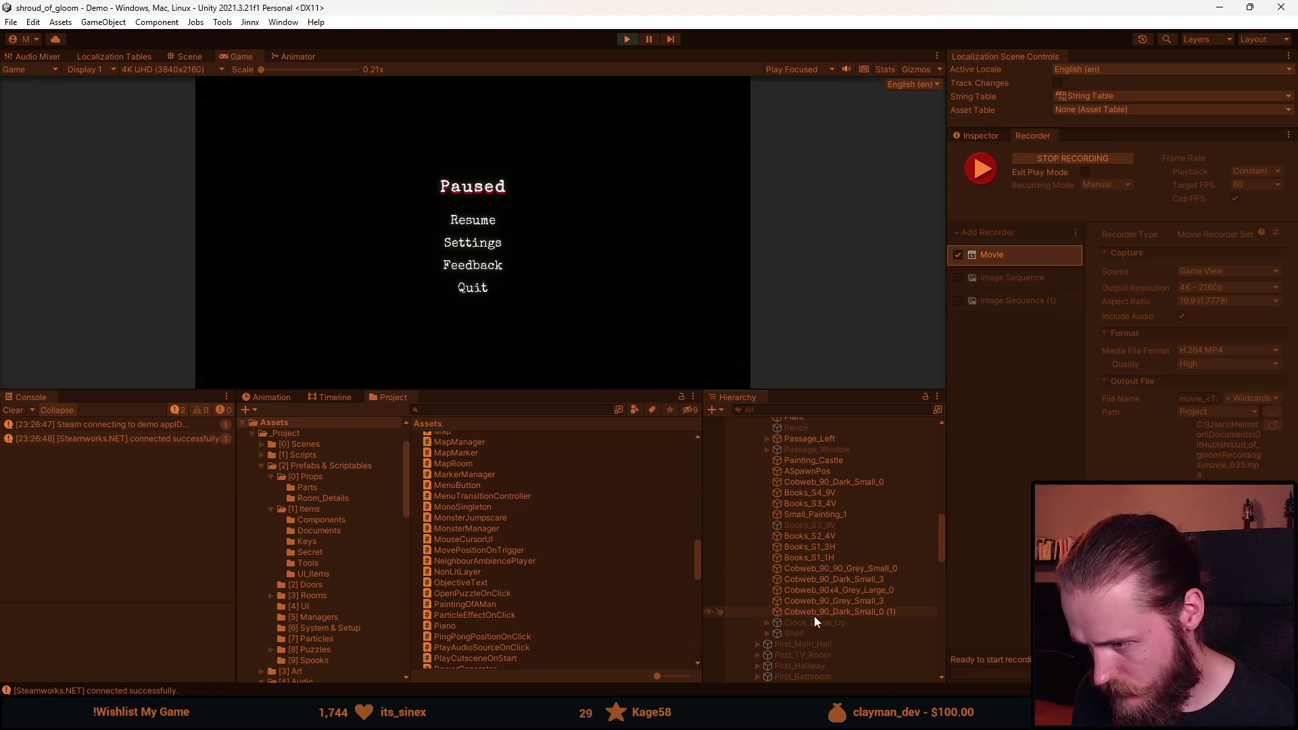
scroll(810, 560, "up", 1)
scroll(809, 538, "up", 1)
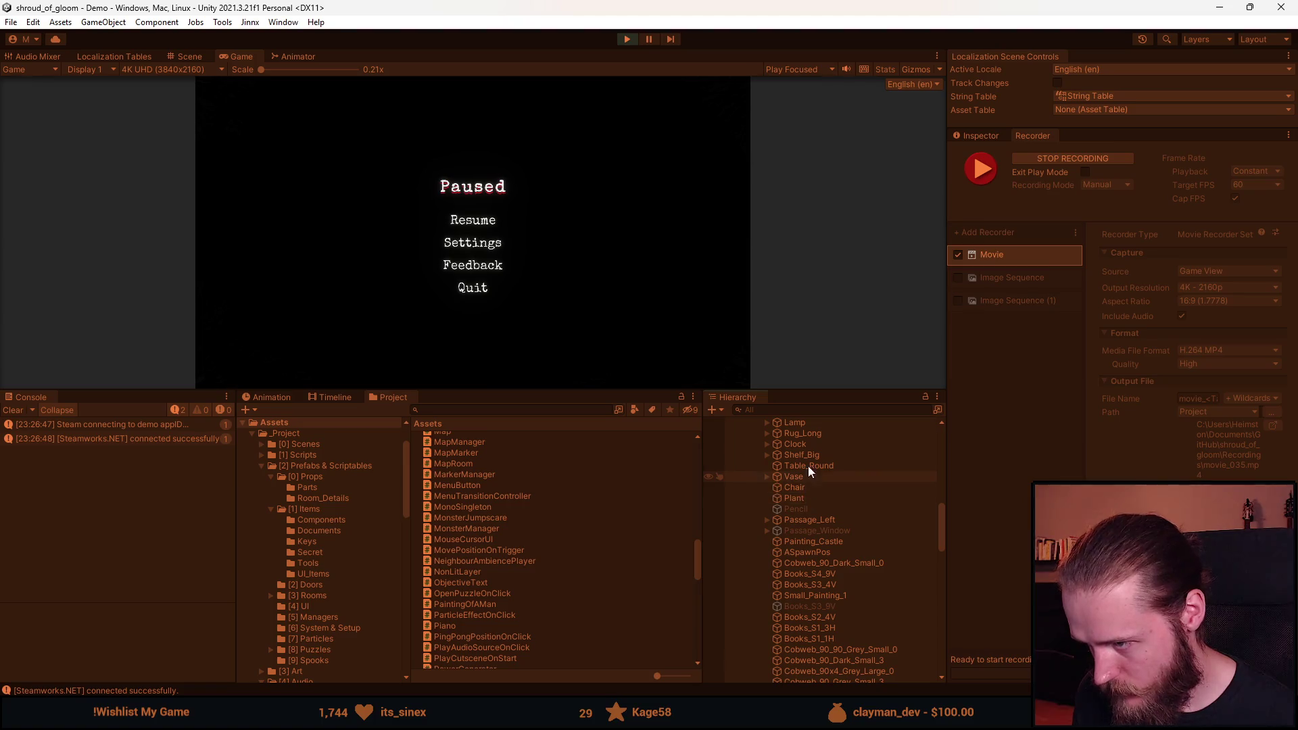
Expand Clock and show the child Clock's components in the Inspector.
left_click(768, 444)
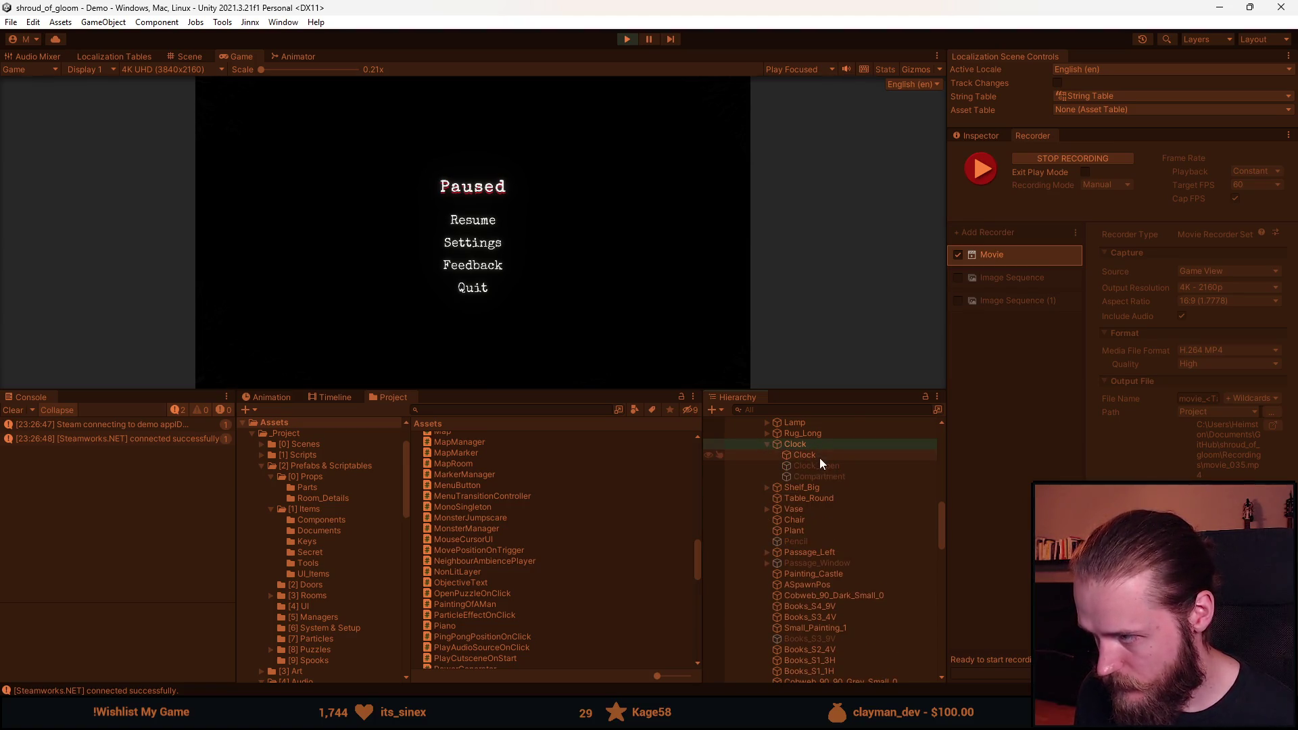
left_click(987, 136)
scroll(1027, 430, "down", 9)
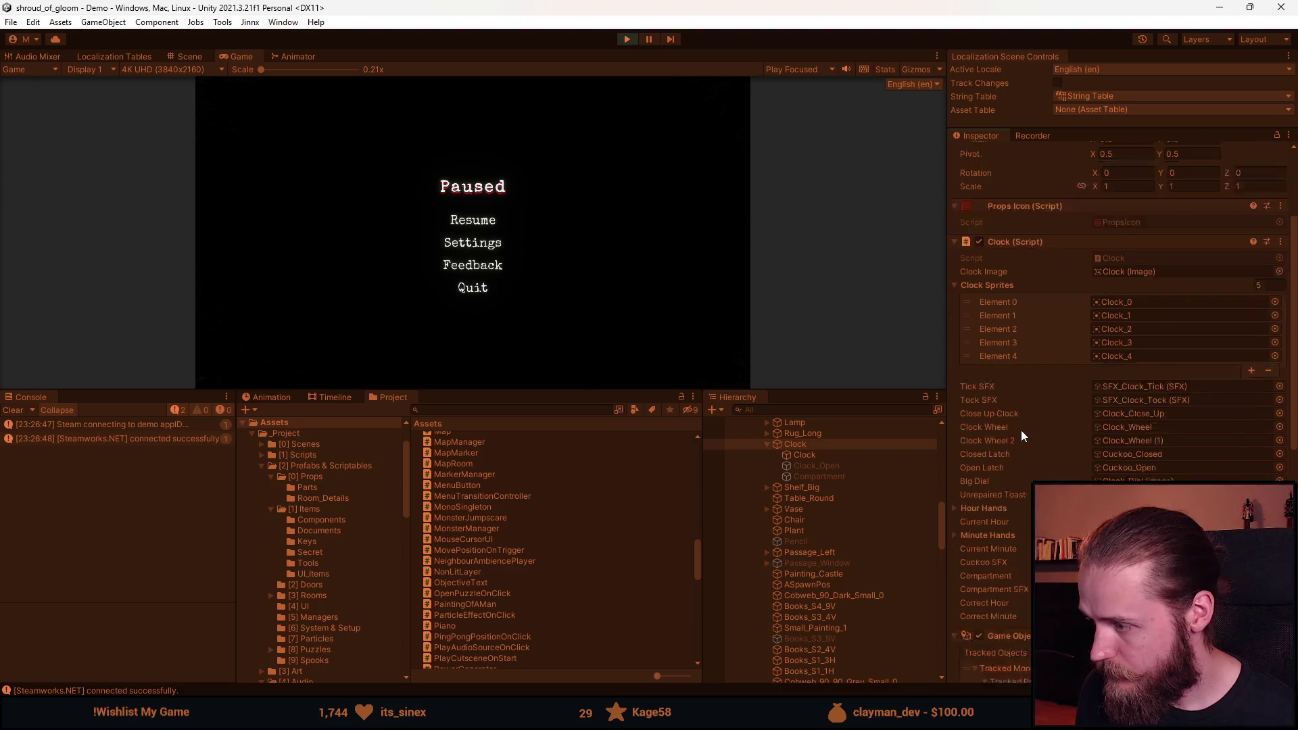
left_click(835, 457)
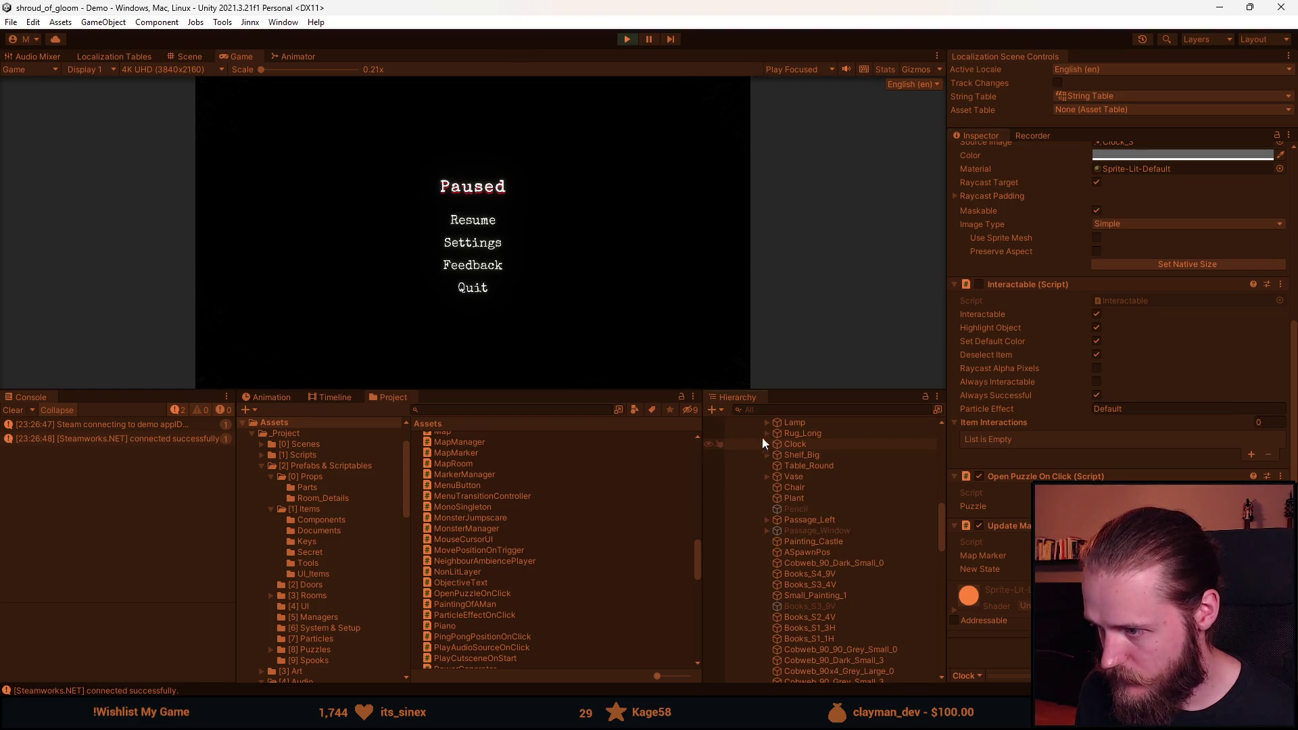
left_click_drag(623, 391, 592, 598)
Pause the game and uncheck the clock's Open Puzzle On Click component.
left_click(490, 333)
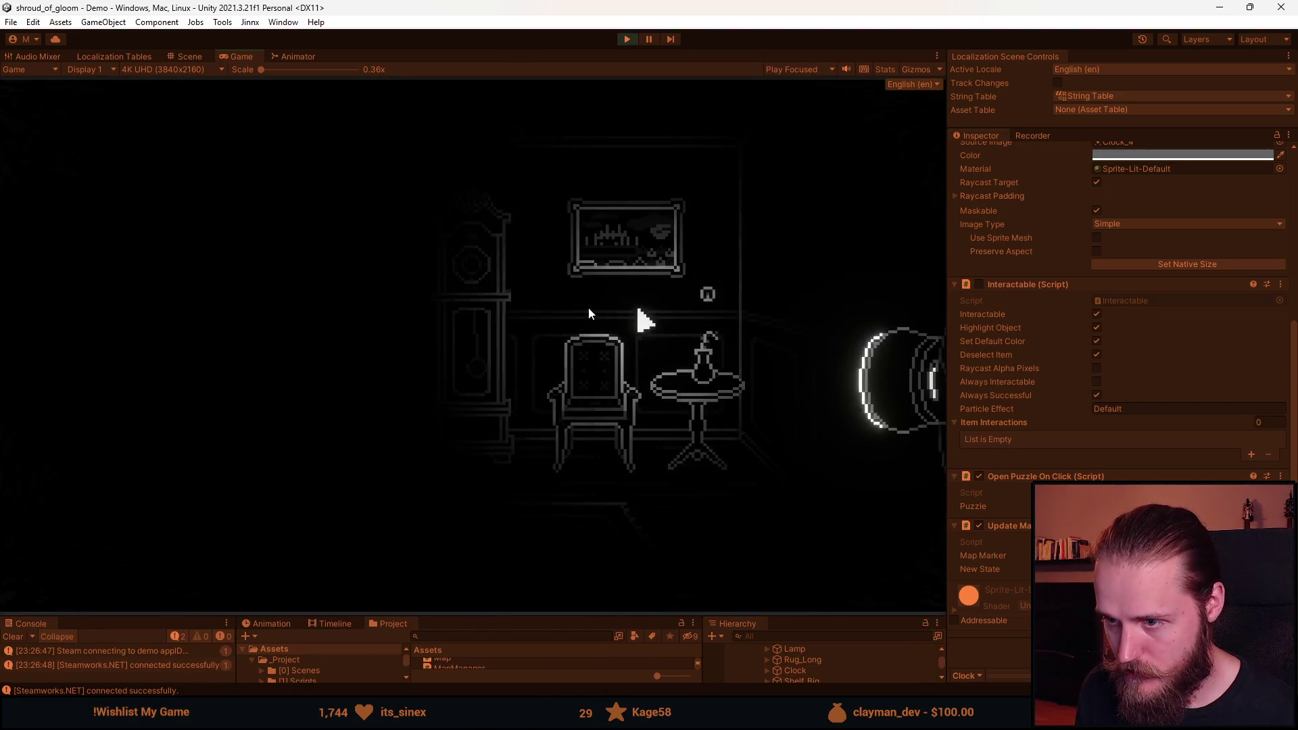
key("Escape")
left_click_drag(551, 617, 667, 394)
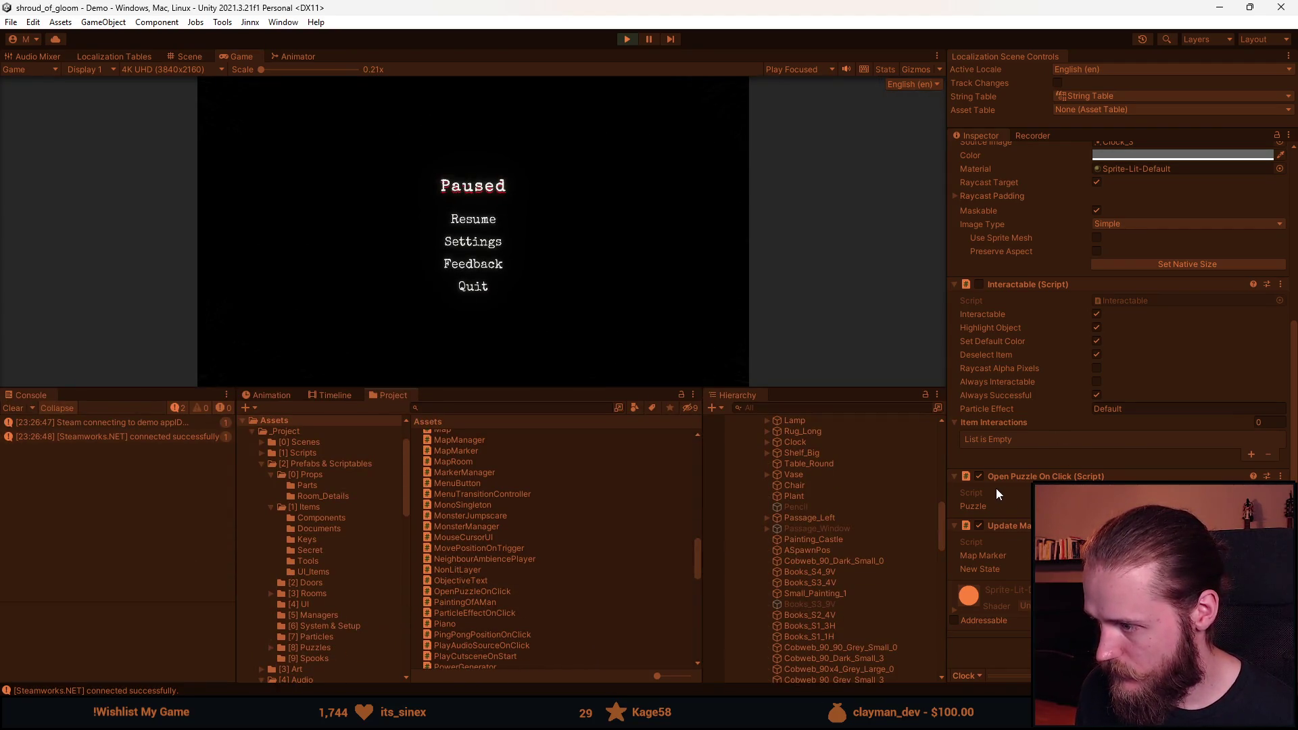
left_click(979, 477)
left_click_drag(601, 392, 593, 571)
Resume play and look closer at the bookshelf's books and the painting.
key("Escape")
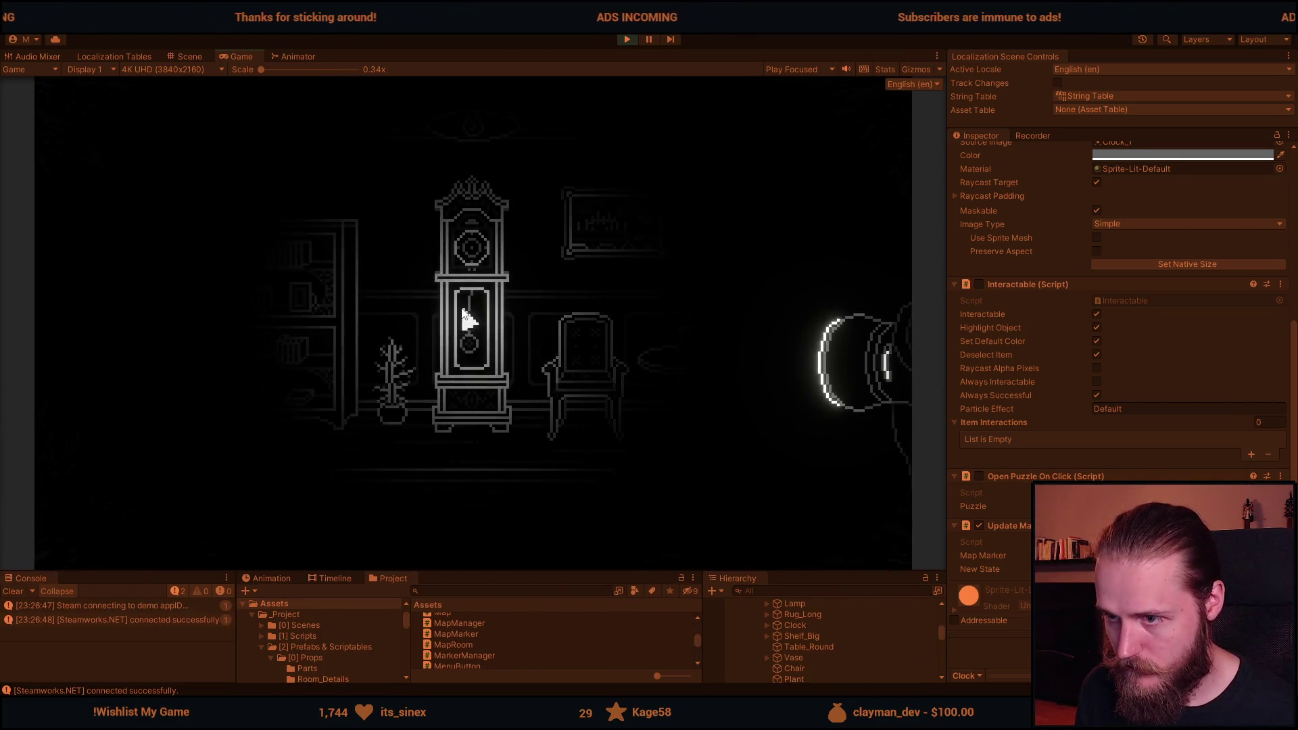
key("Escape")
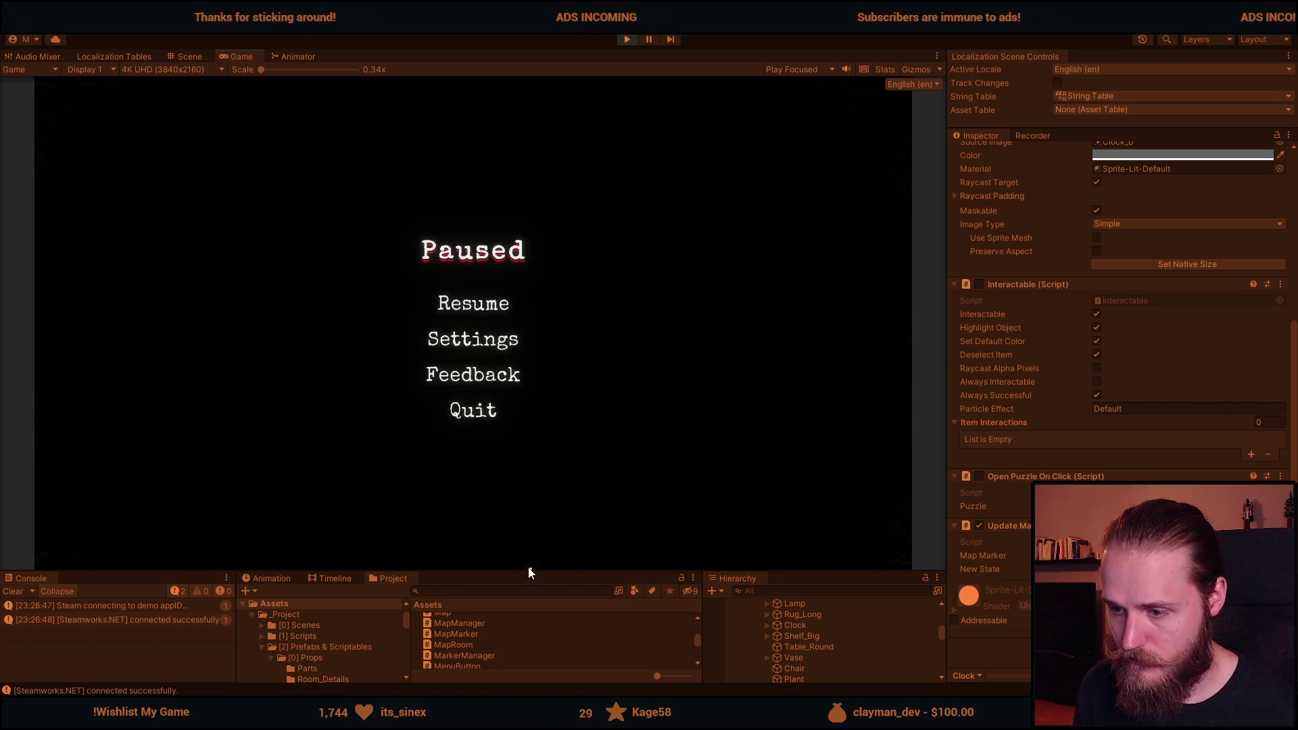
key("Escape")
left_click_drag(534, 571, 562, 616)
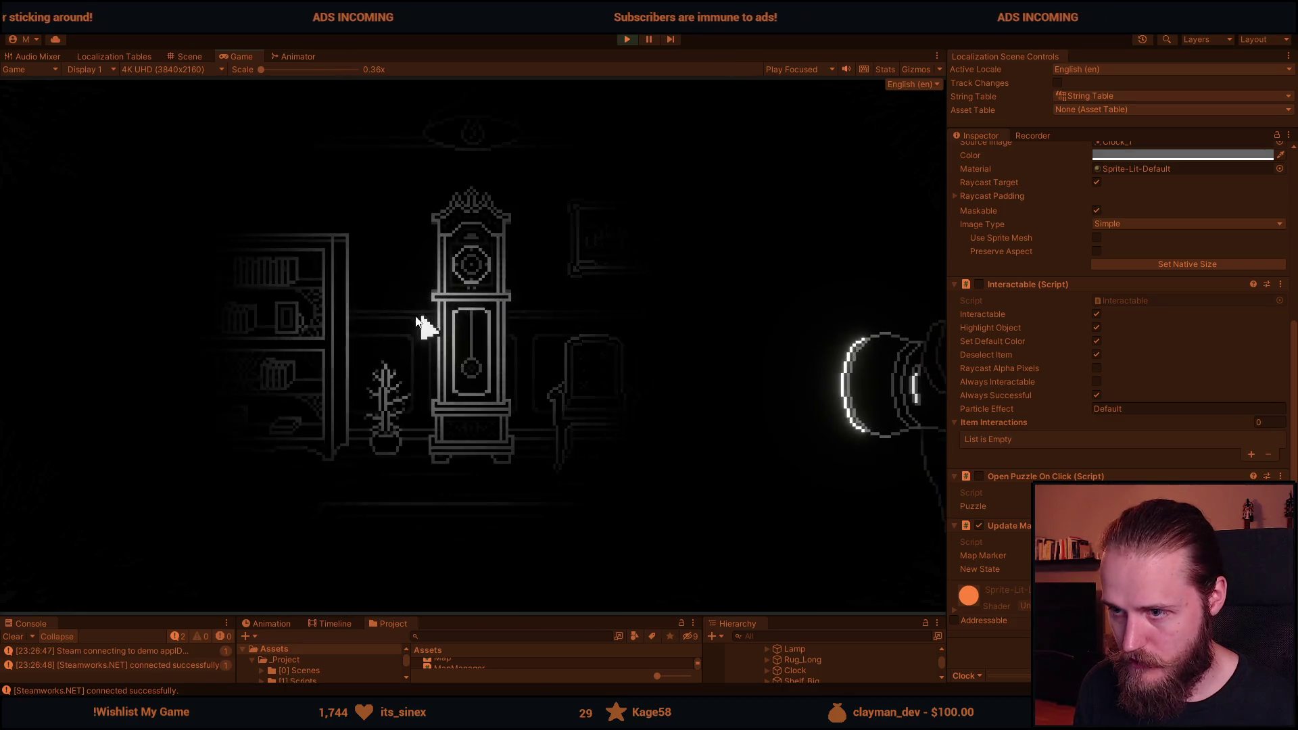
left_click(292, 332)
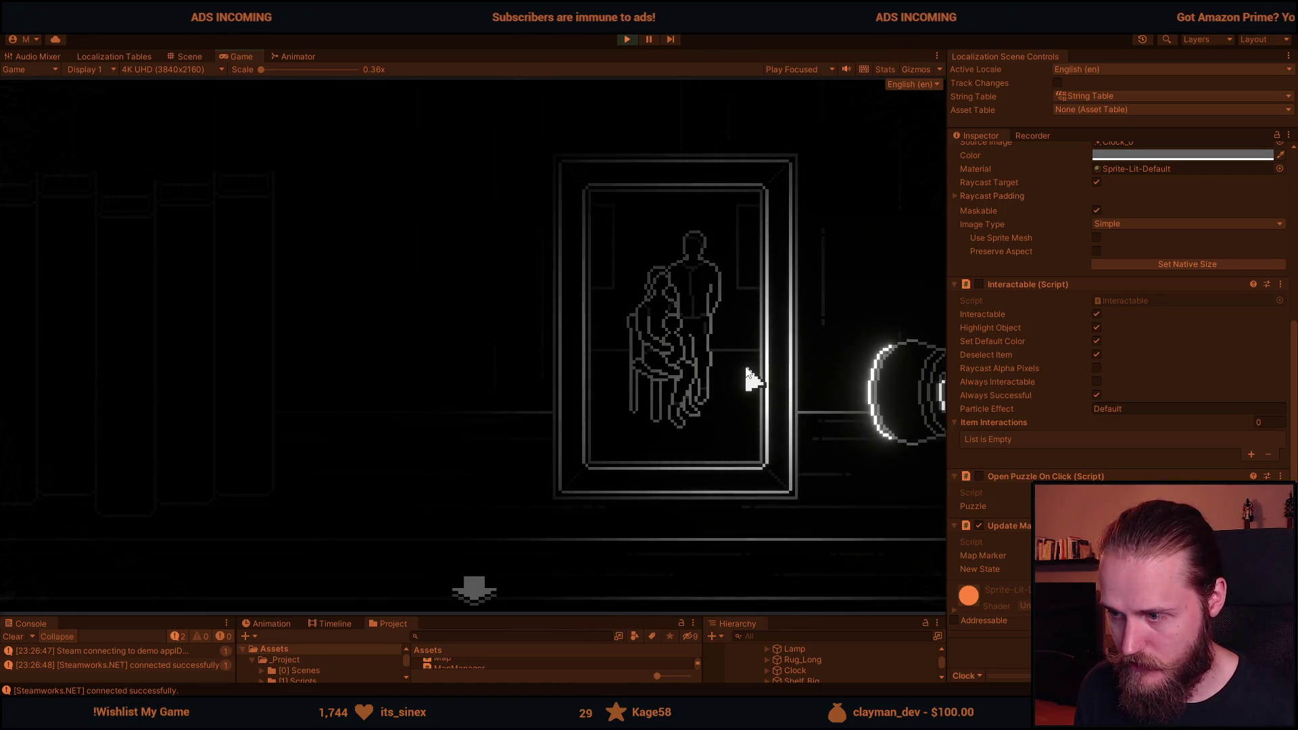
key("alt+Tab")
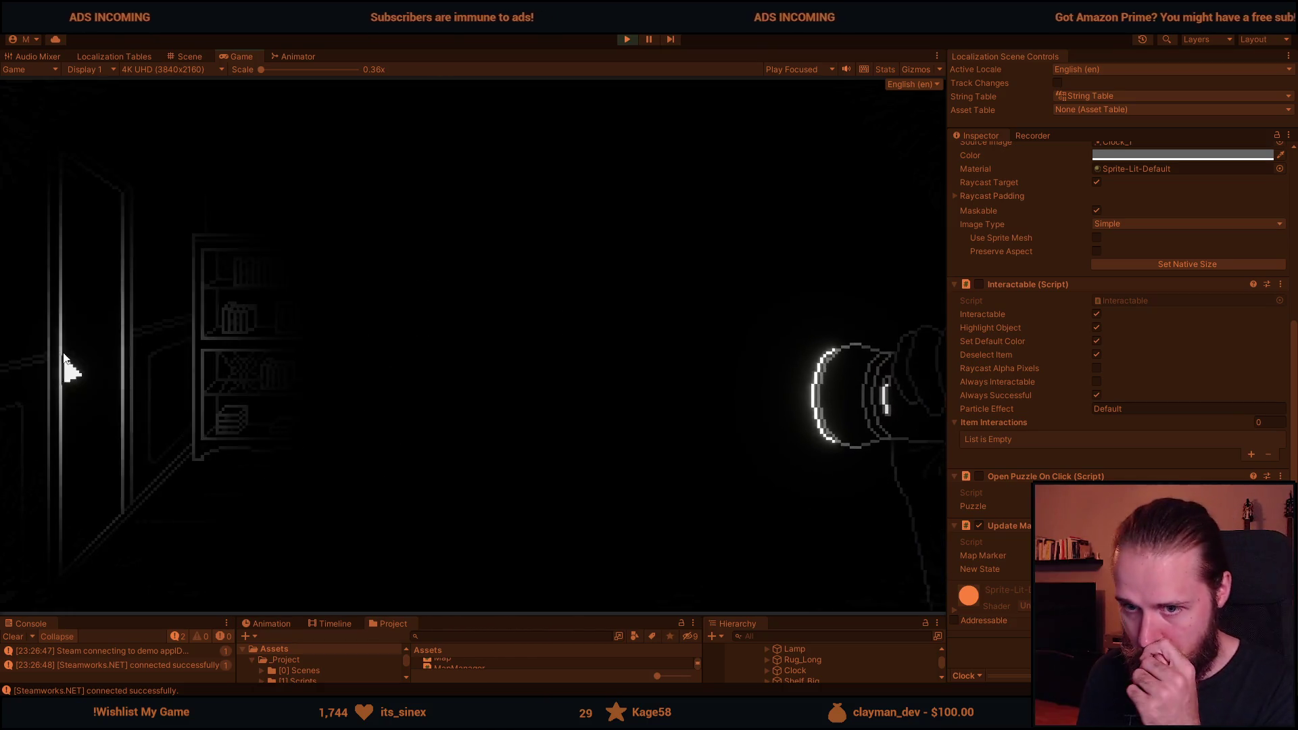
Walk through the stairway hallway and TV room to the dark storage room.
left_click(102, 339)
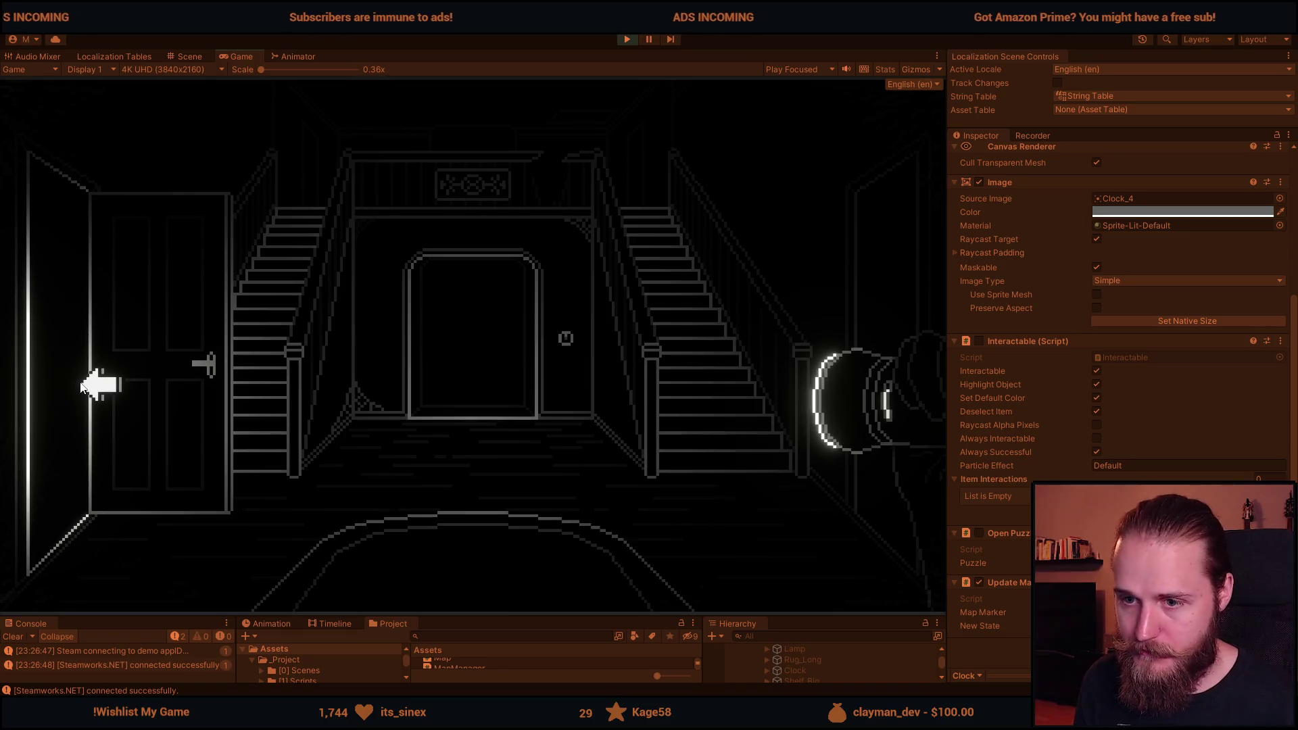
left_click(80, 382)
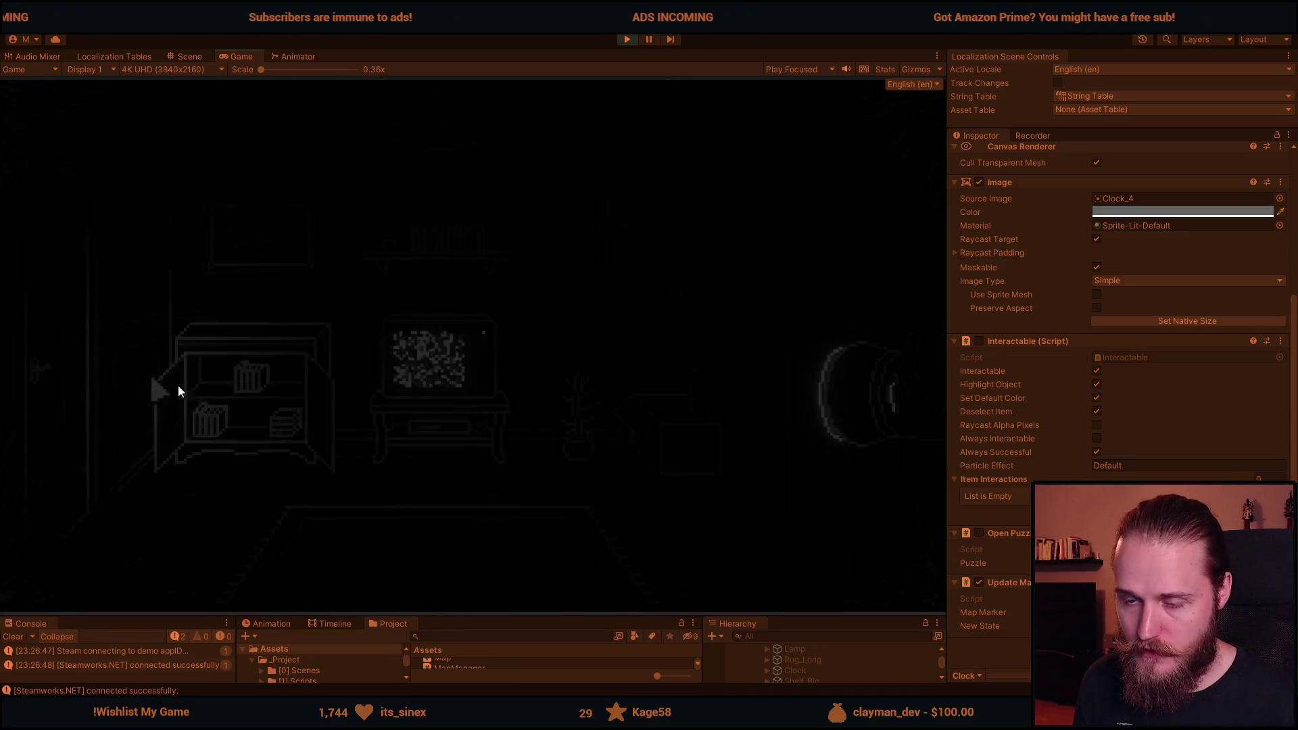
left_click(105, 363)
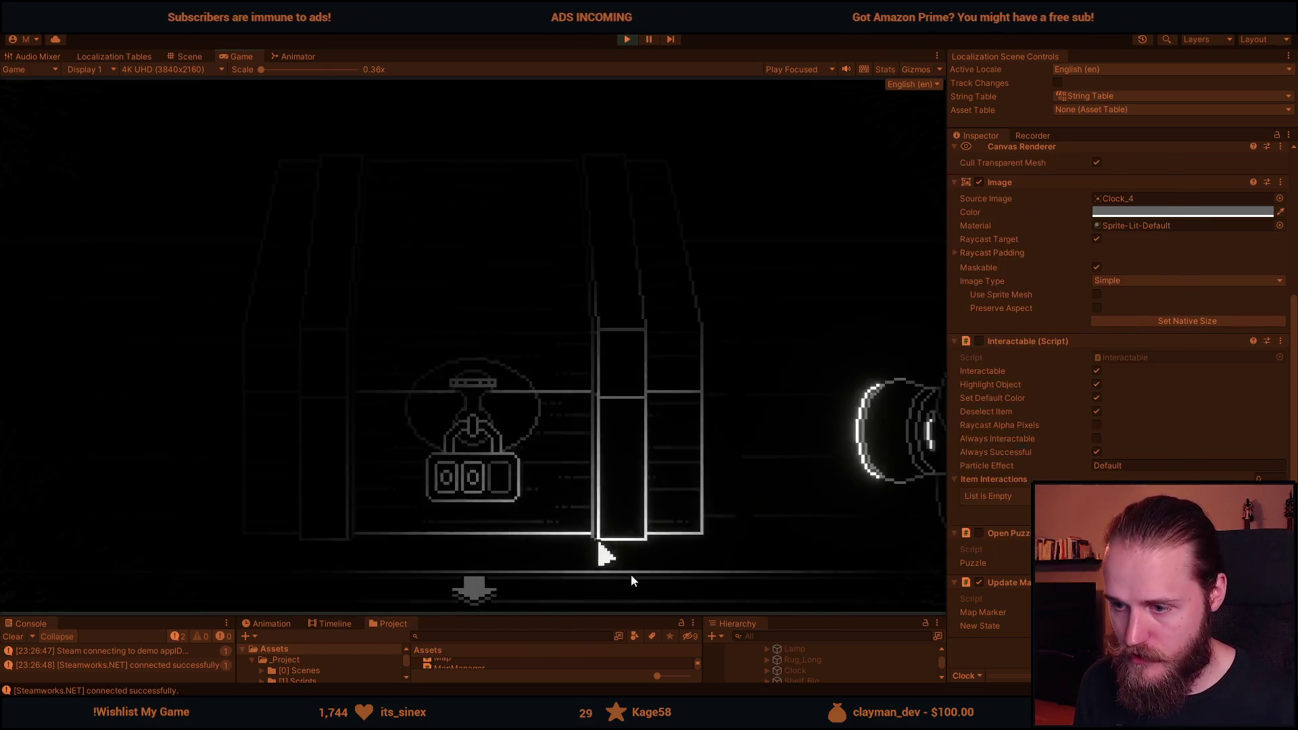
left_click_drag(600, 616, 601, 396)
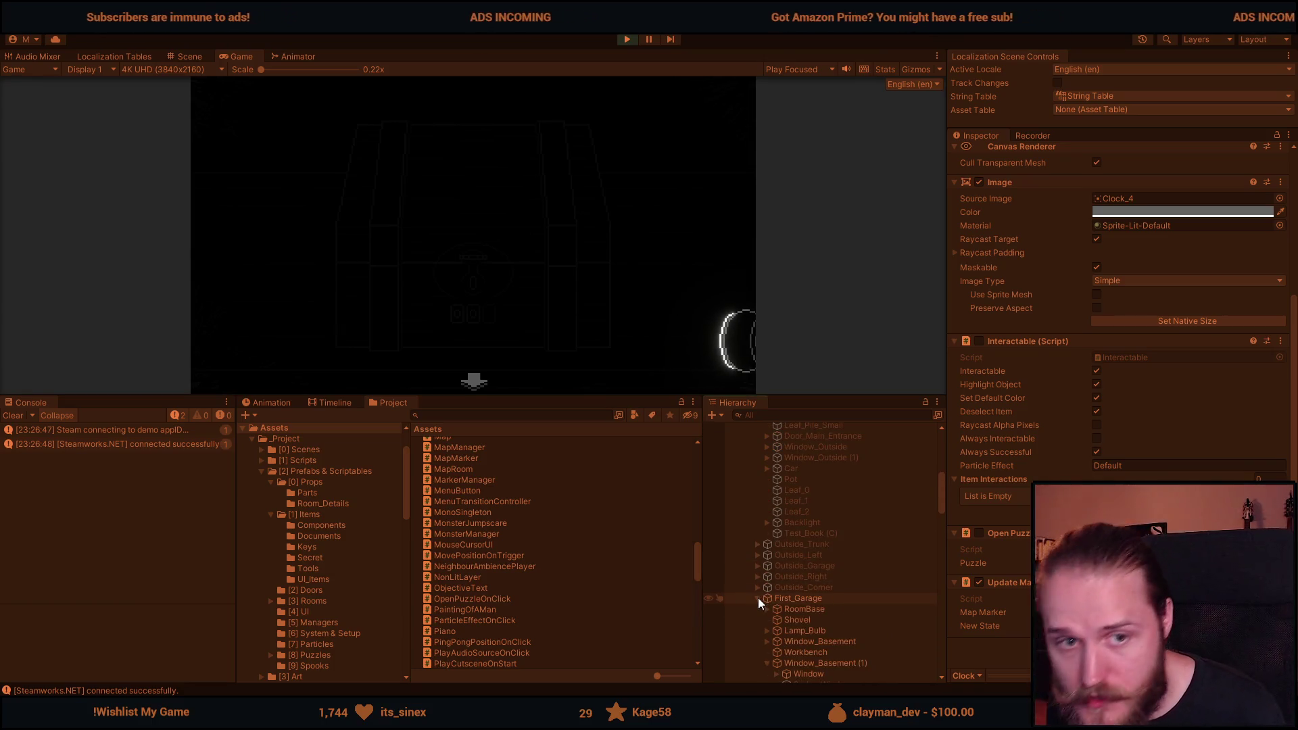
Expand First_Garage, Chest_Close_Up and Combination_Lock in the Hierarchy to list the dials.
left_click(757, 598)
scroll(757, 597, "down", 5)
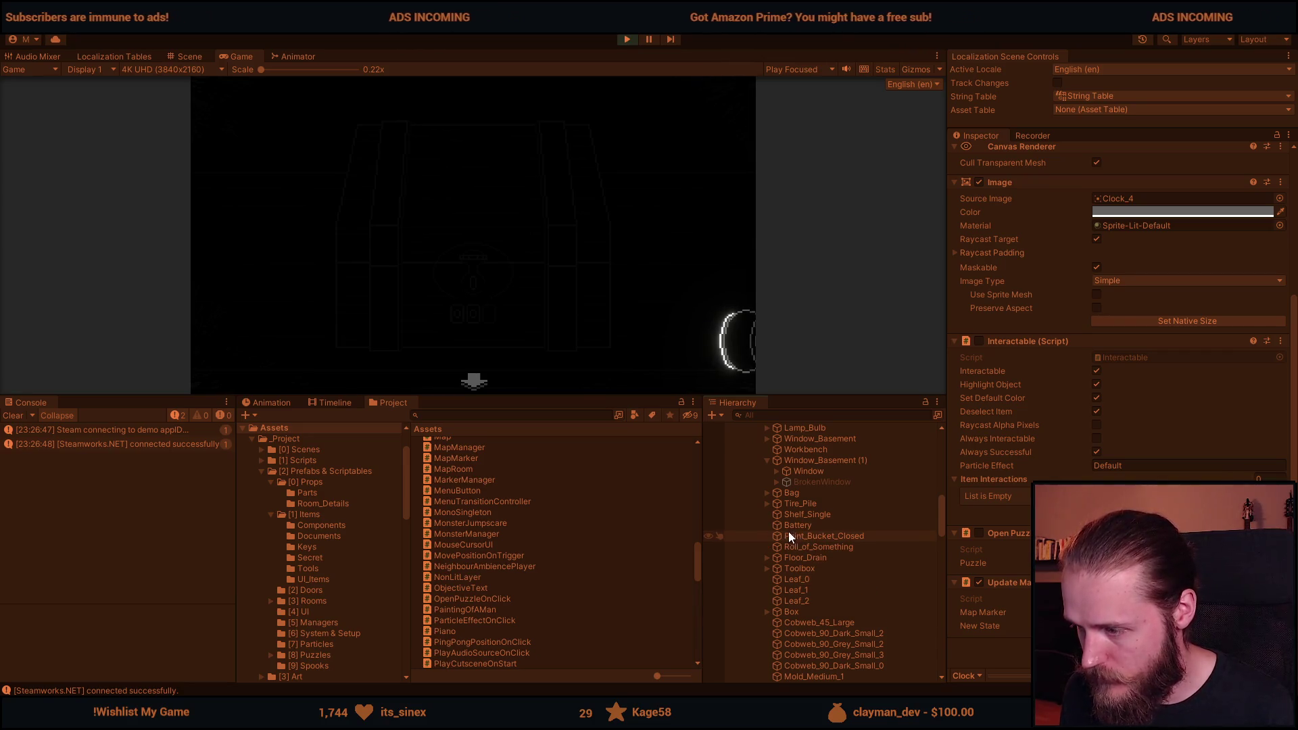
scroll(791, 528, "down", 1)
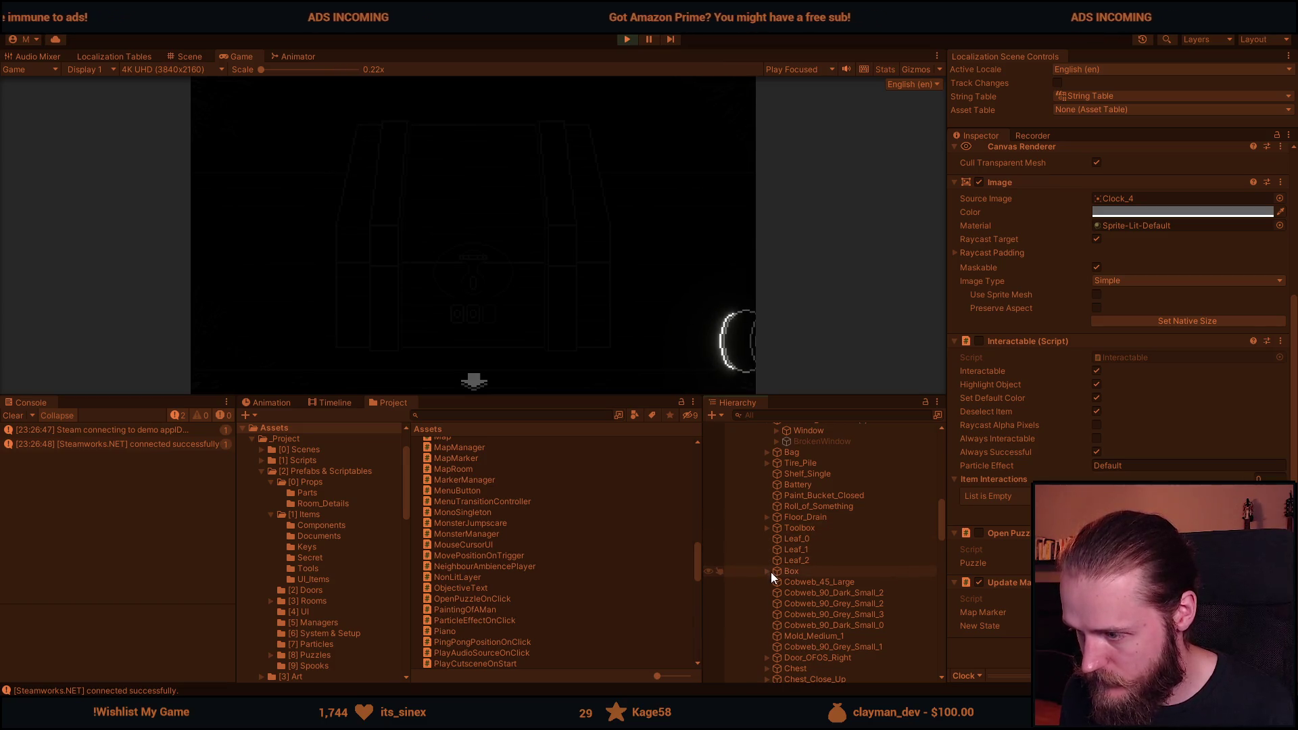
scroll(773, 573, "down", 1)
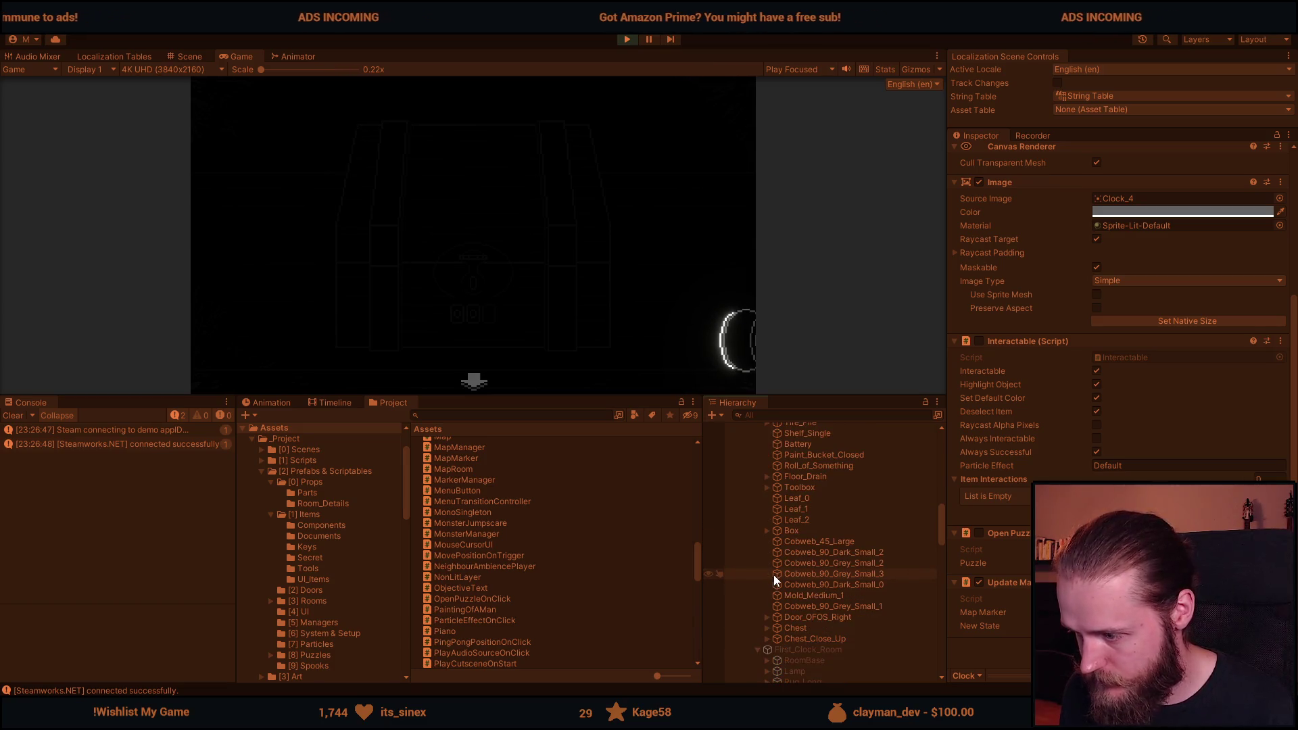
left_click(769, 638)
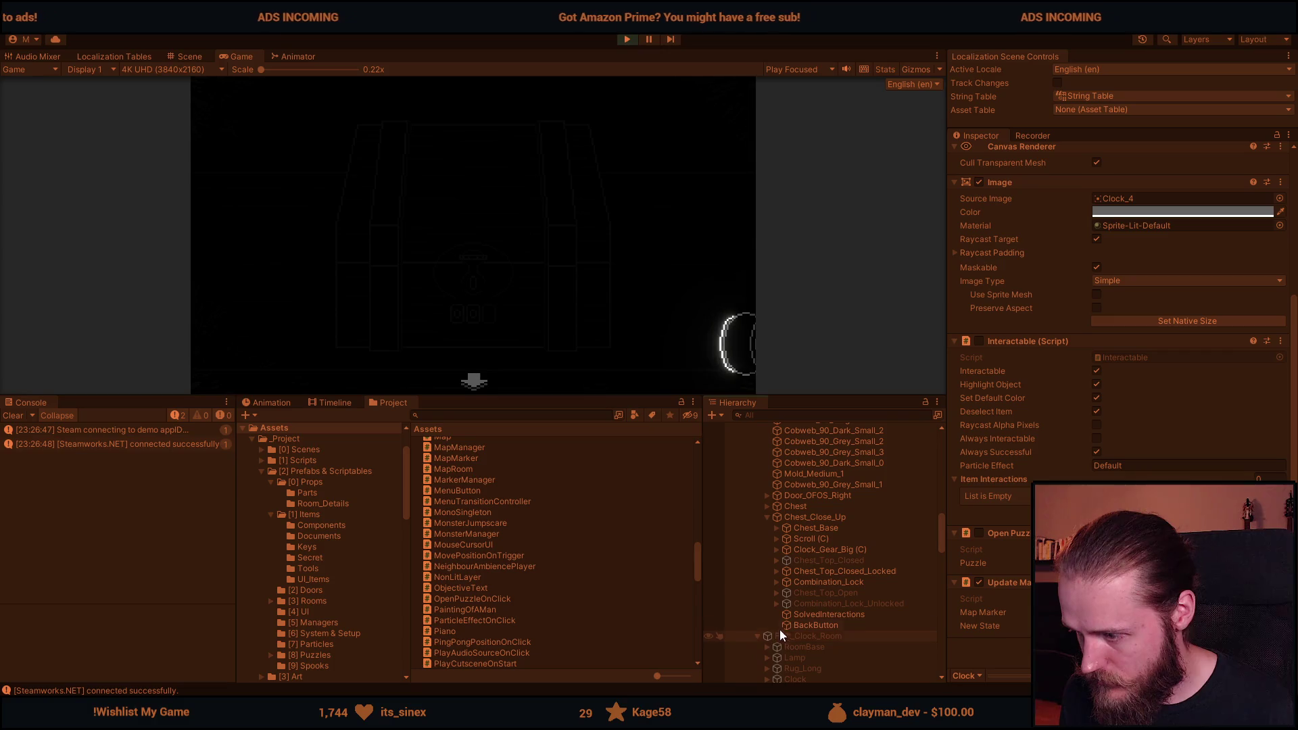
left_click(778, 583)
Deactivate Dial (3), select Dial (2), enlarge the game view and pause the game.
left_click(818, 647)
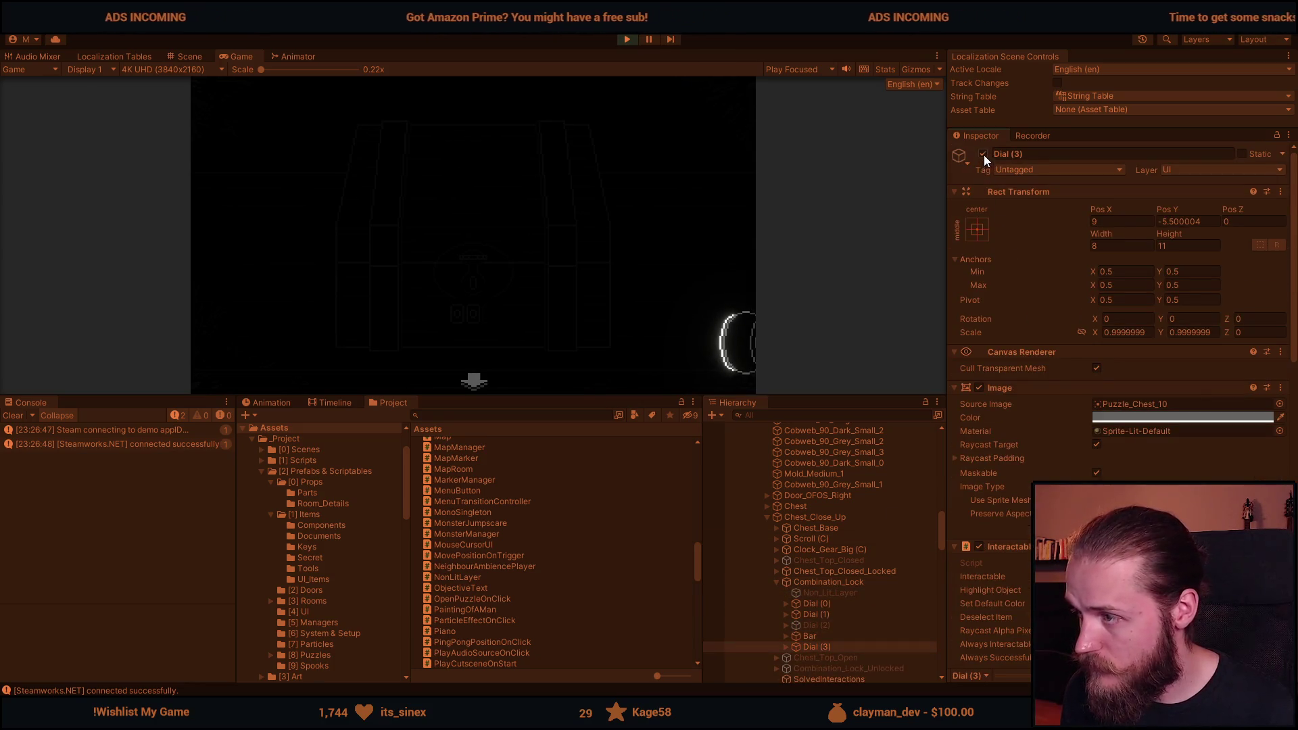
left_click(983, 154)
left_click(841, 627)
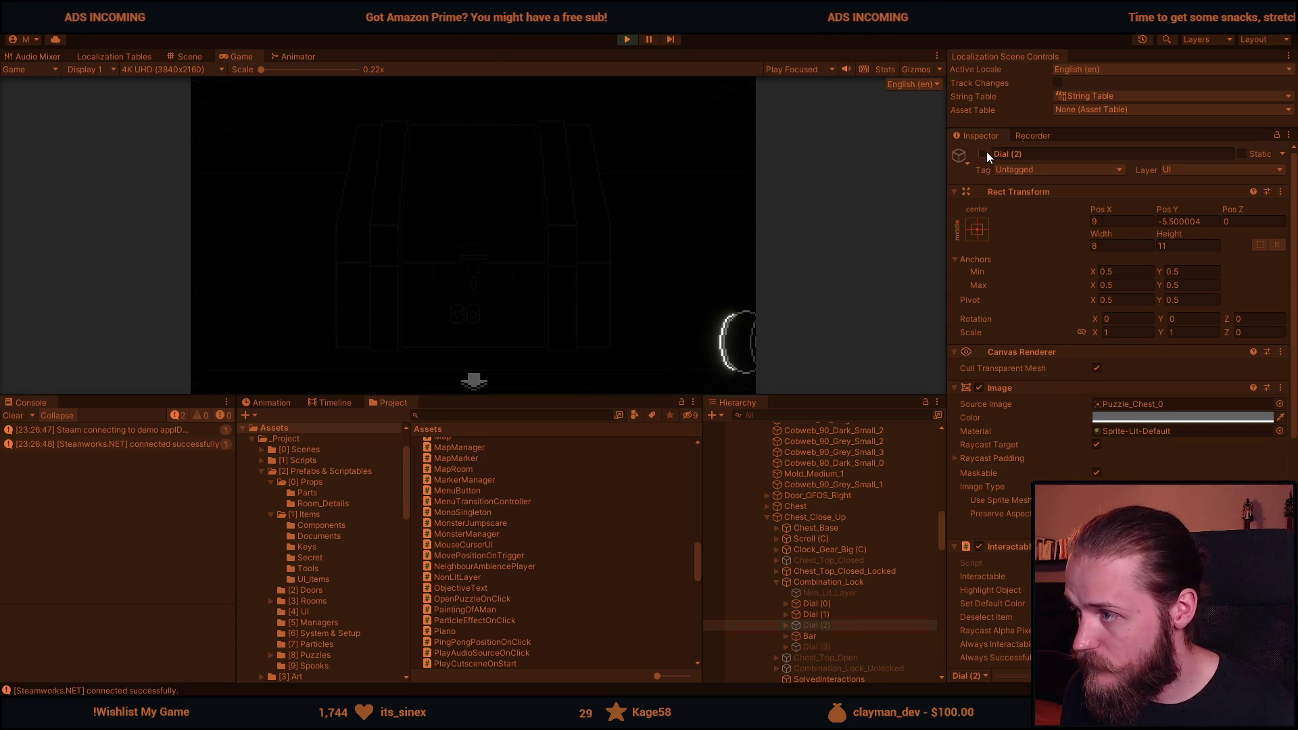
left_click_drag(611, 395, 611, 617)
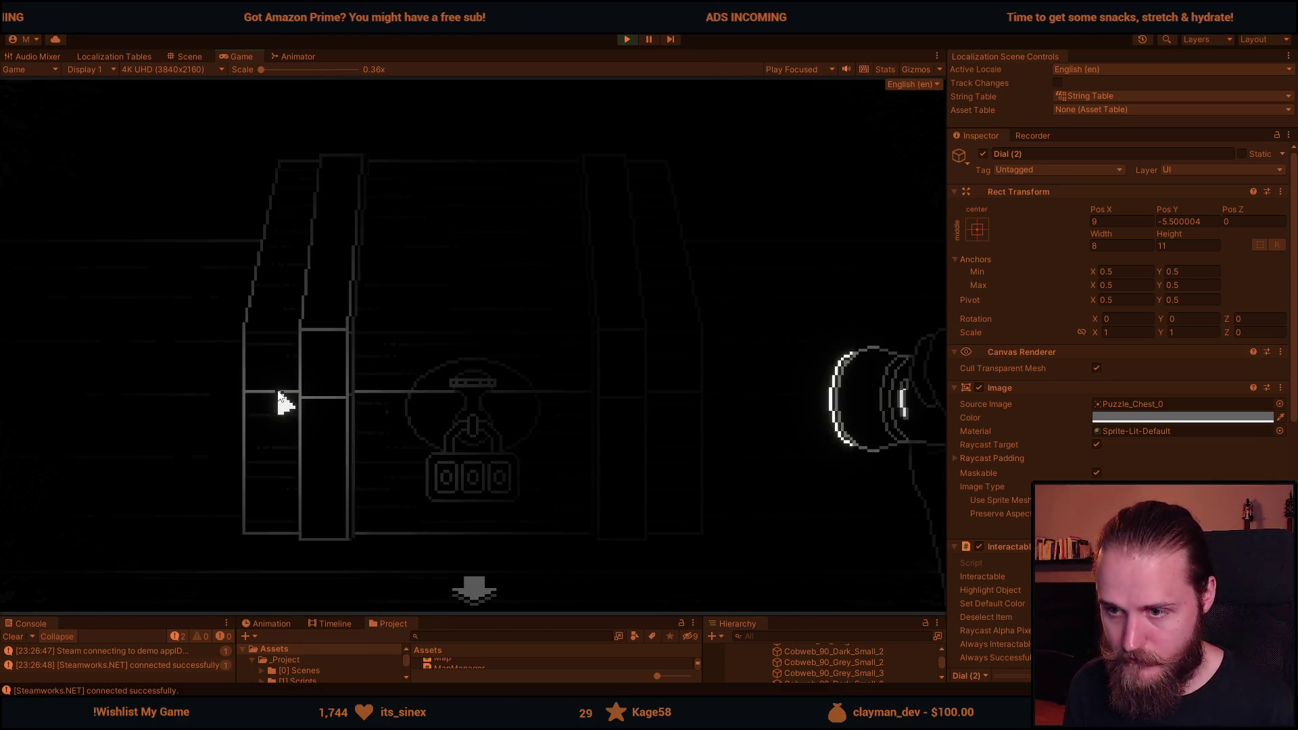
key("Escape")
left_click(1025, 137)
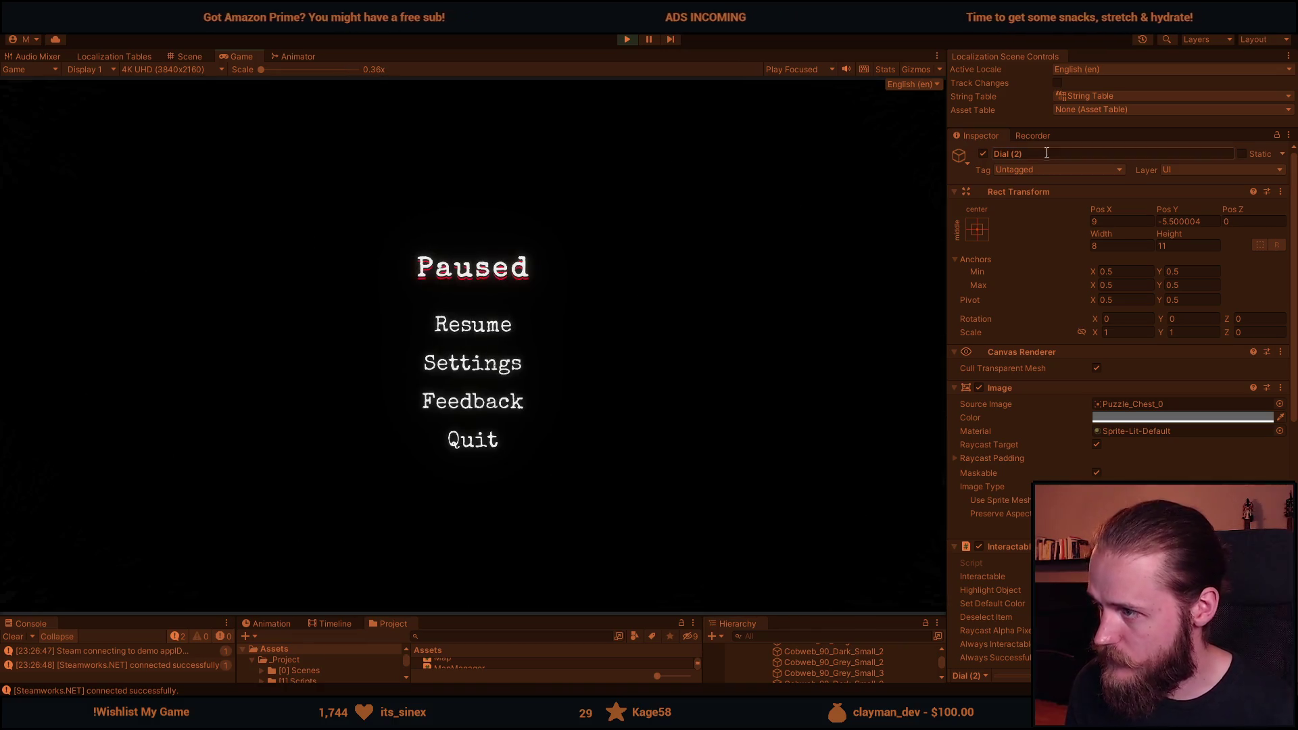
Resume the game and dial the chest padlock to 7-6-8.
left_click(457, 330)
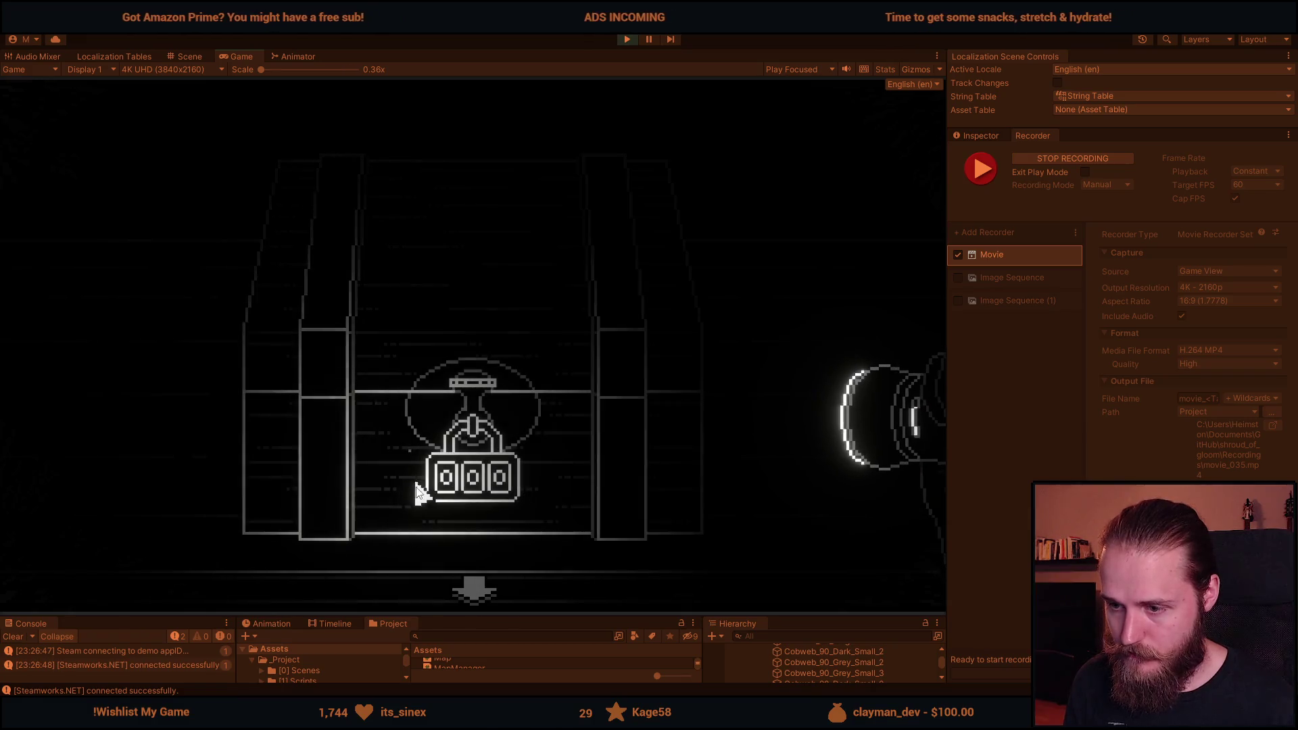
left_click(455, 493)
left_click(478, 501)
left_click(455, 493)
left_click(473, 497)
left_click(500, 496)
left_click(497, 503)
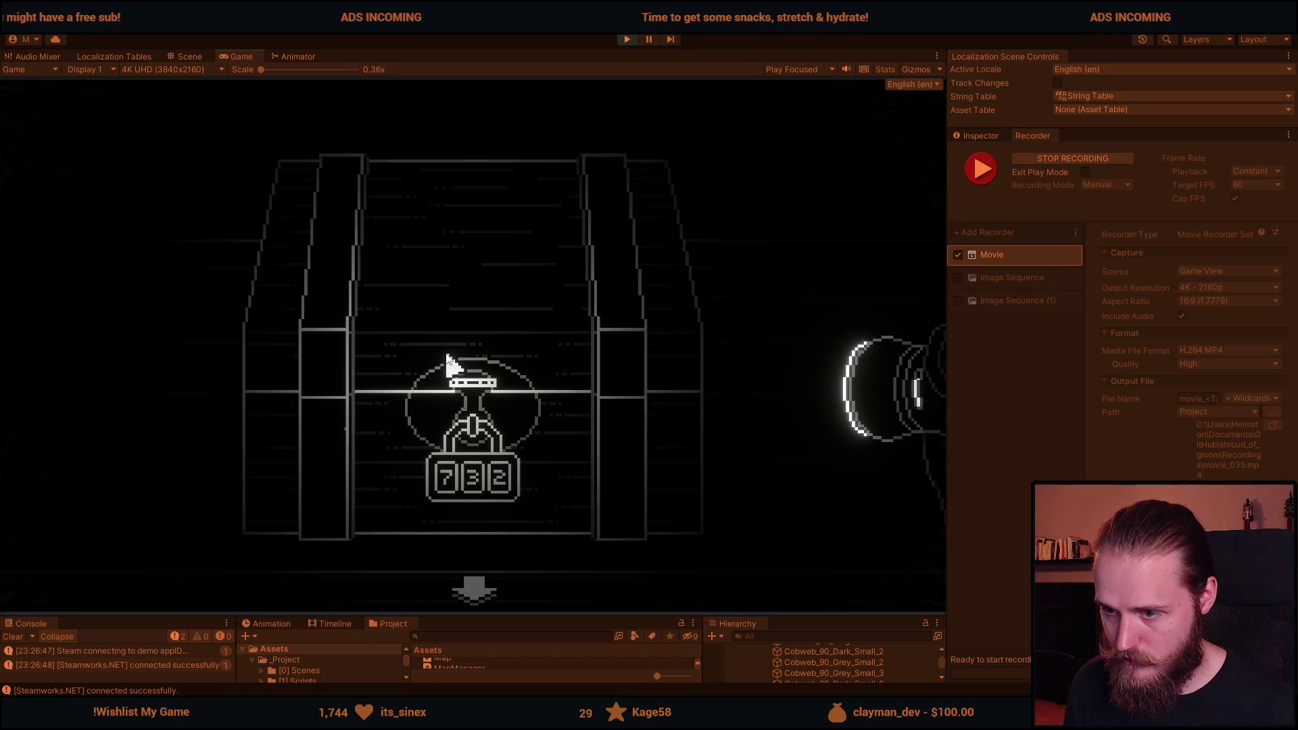
left_click(489, 467)
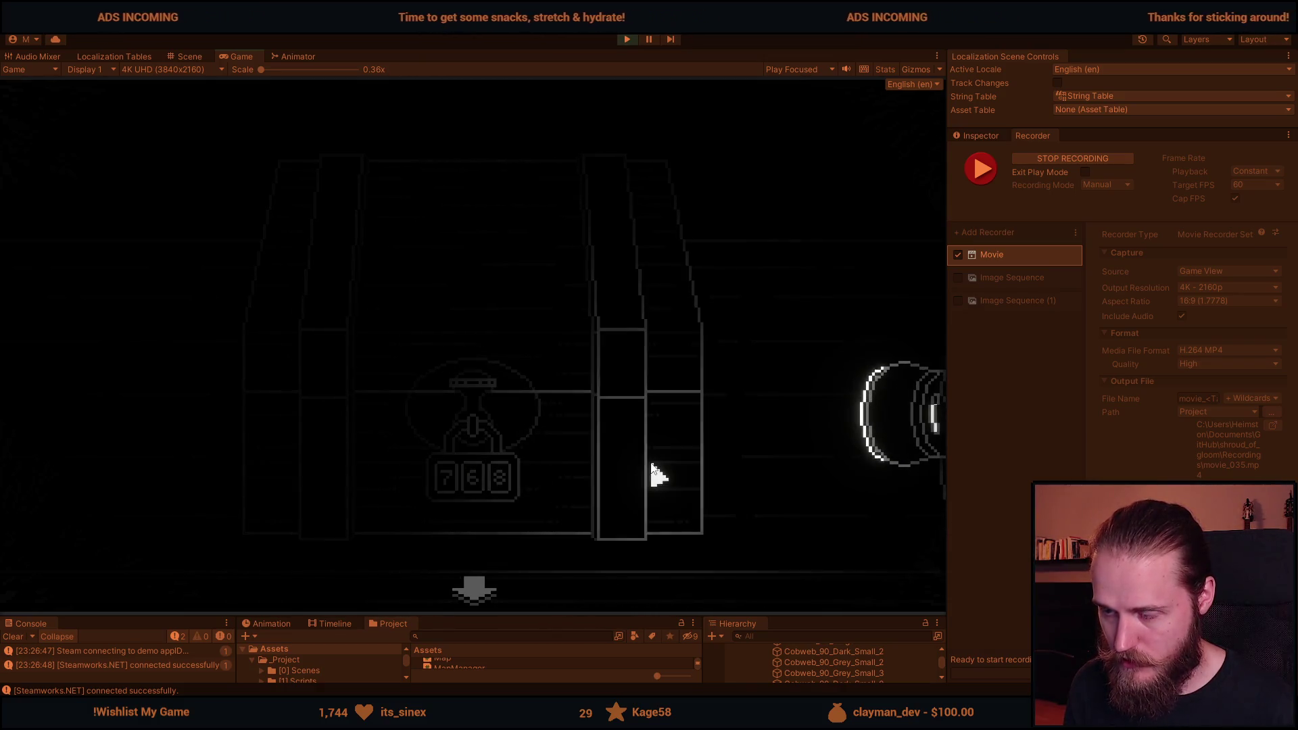
Step back from the chest close-up and open Developer & Testing Tools with F1.
left_click(473, 589)
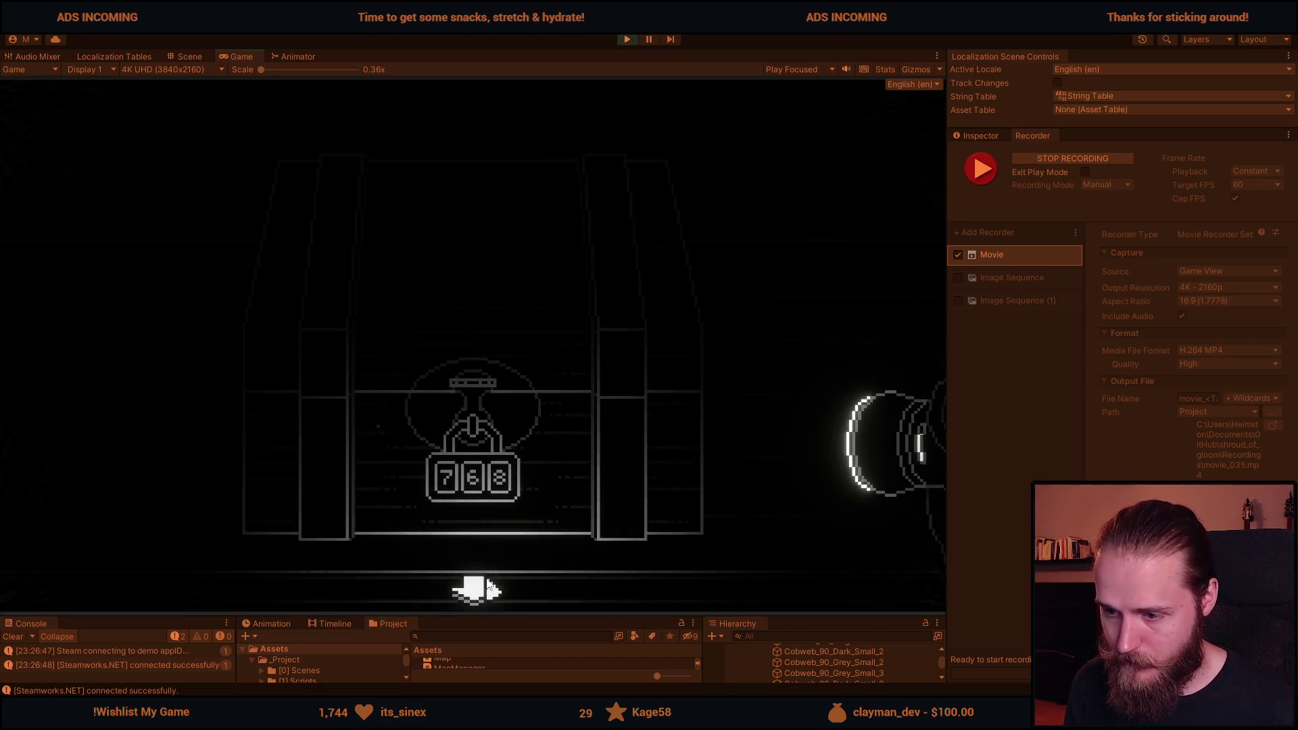
key("F1")
left_click(680, 397)
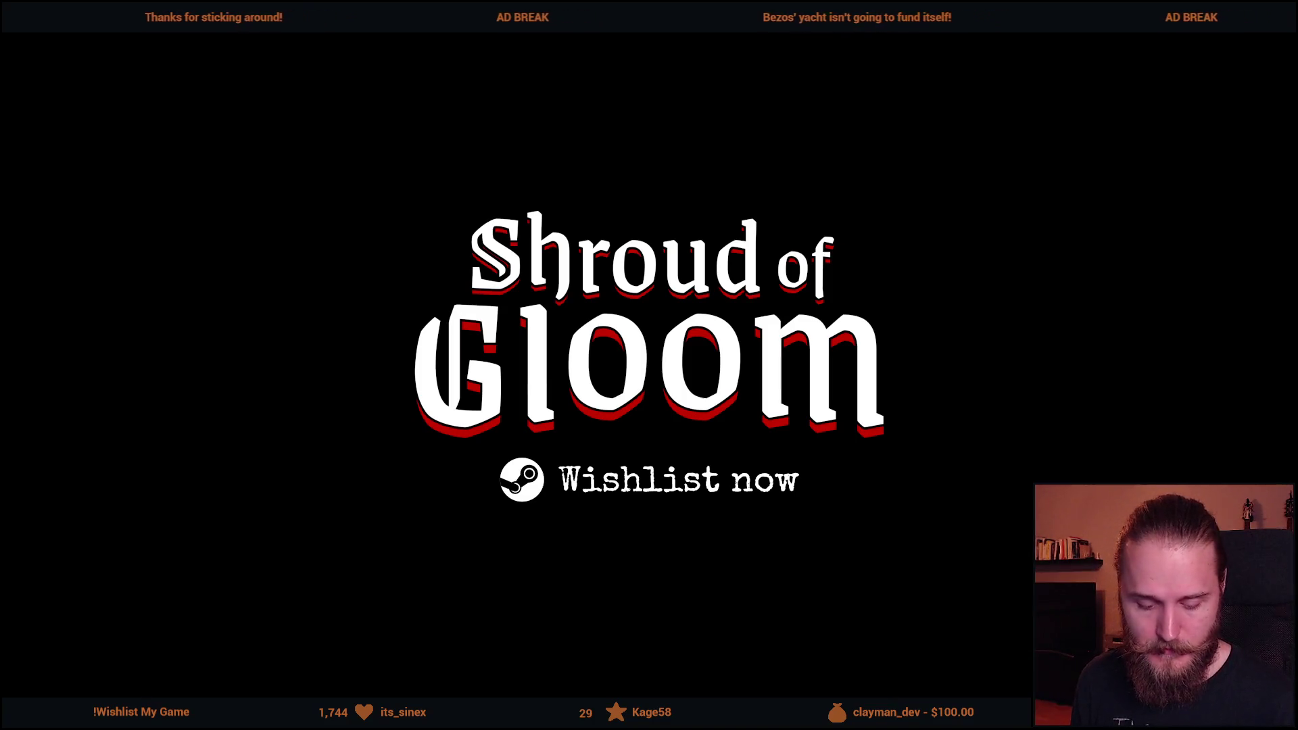
Scroll the Hierarchy up to First_Main_Hall's objects while the game sits paused.
scroll(811, 565, "up", 3)
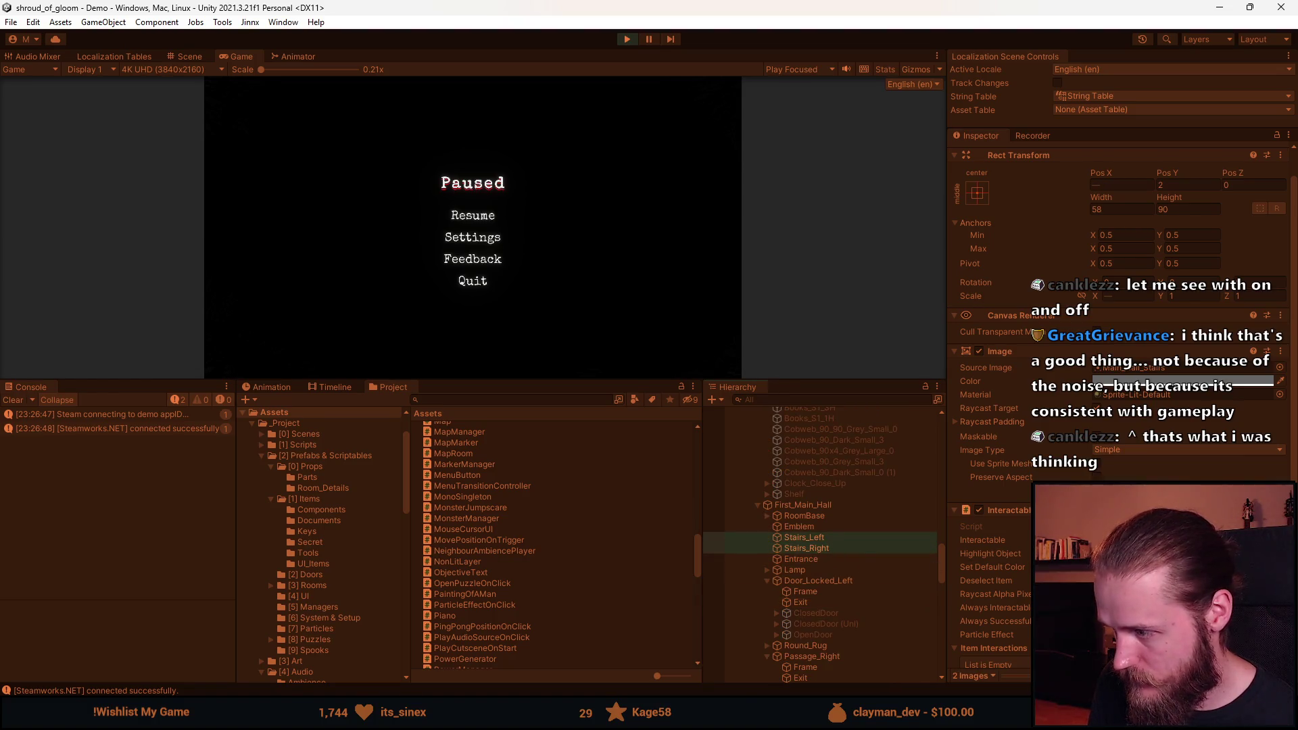
Enlarge the game view, resume, and walk through the main hall to the right-hand staircase.
left_click_drag(557, 383, 556, 616)
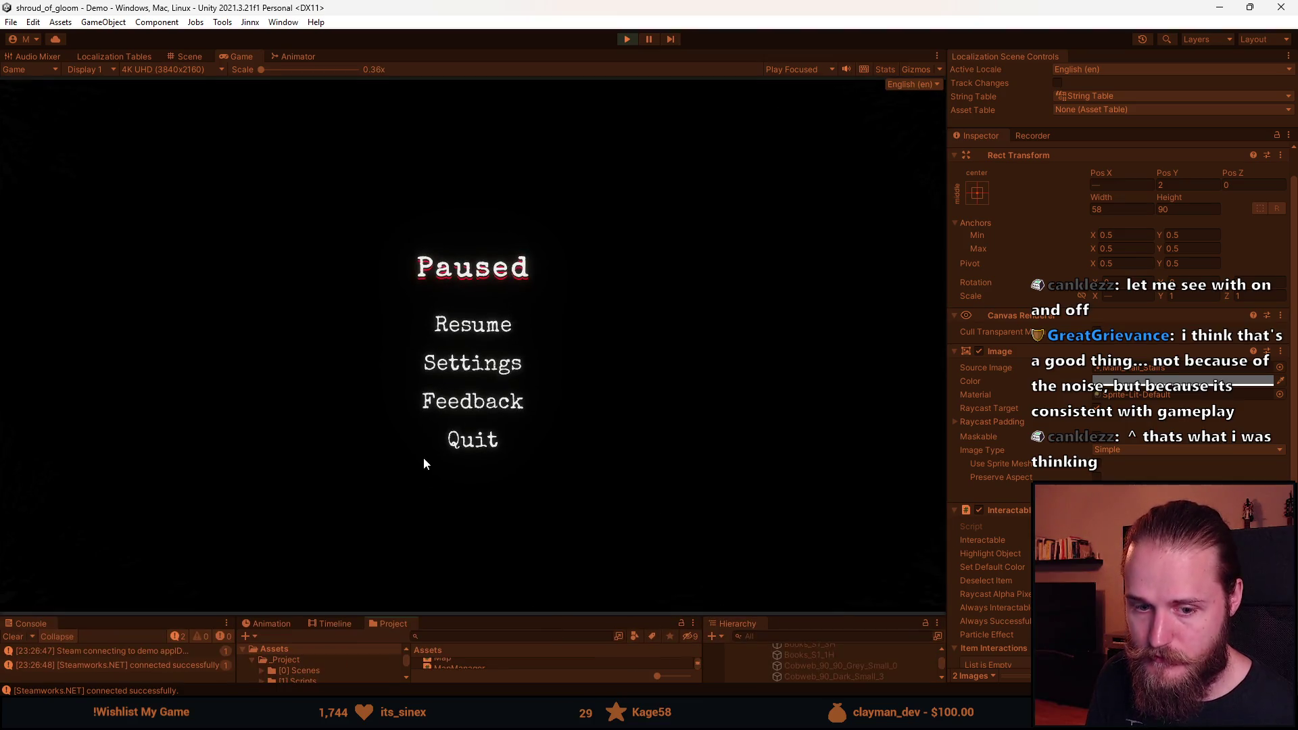
left_click(476, 330)
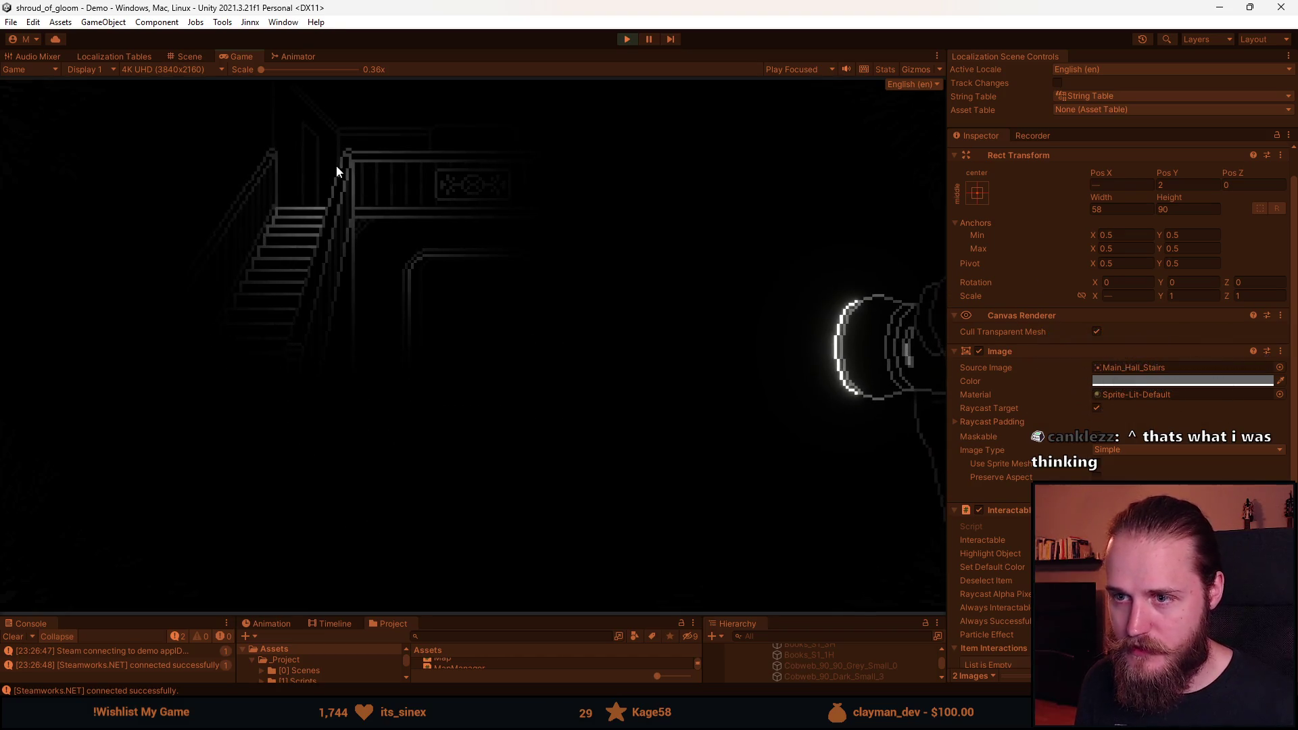
left_click(696, 149)
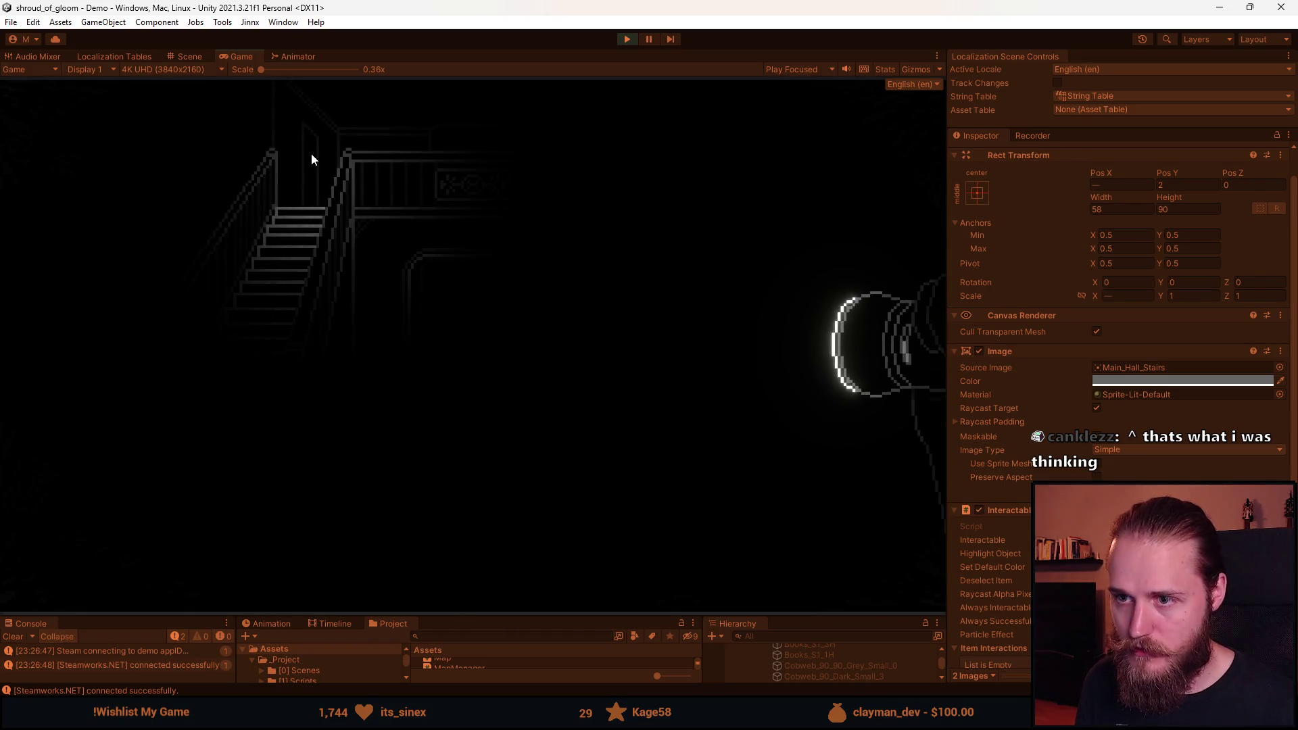
left_click(636, 149)
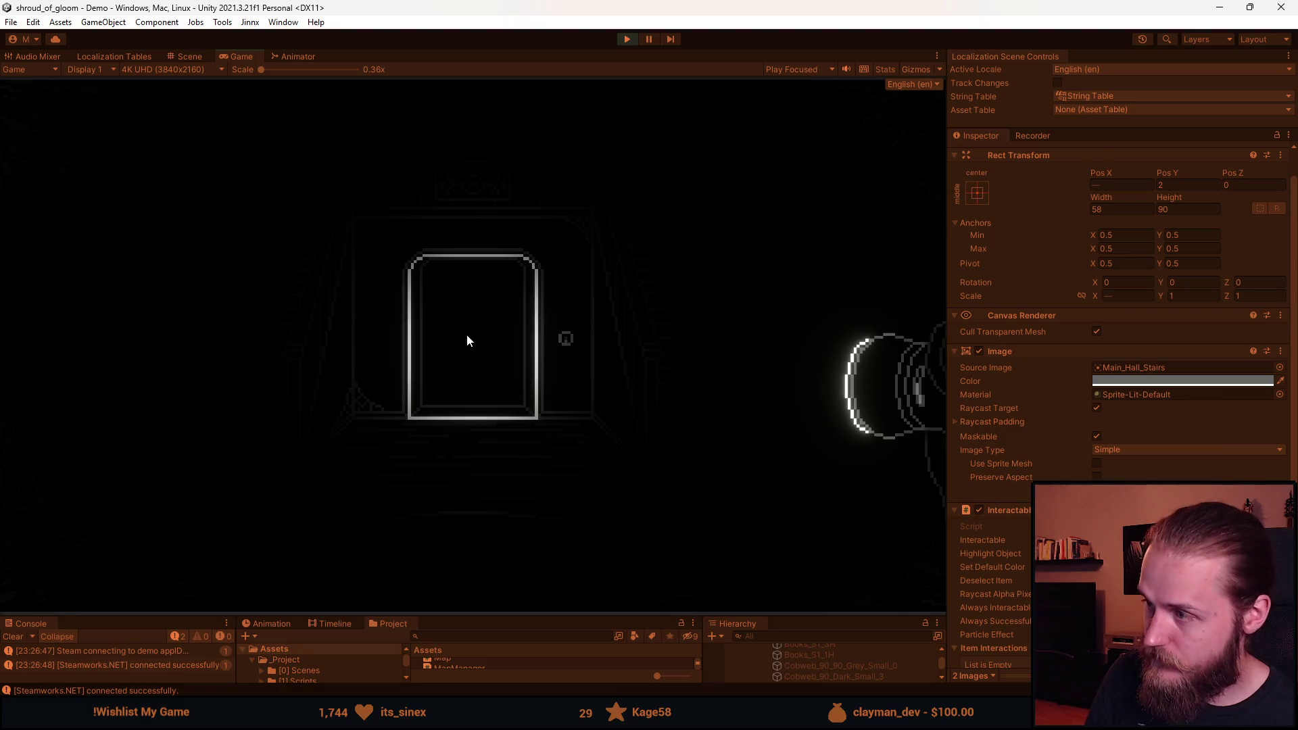
Pause the game, show the Recorder settings, and exit Play mode to end the recording.
key("Escape")
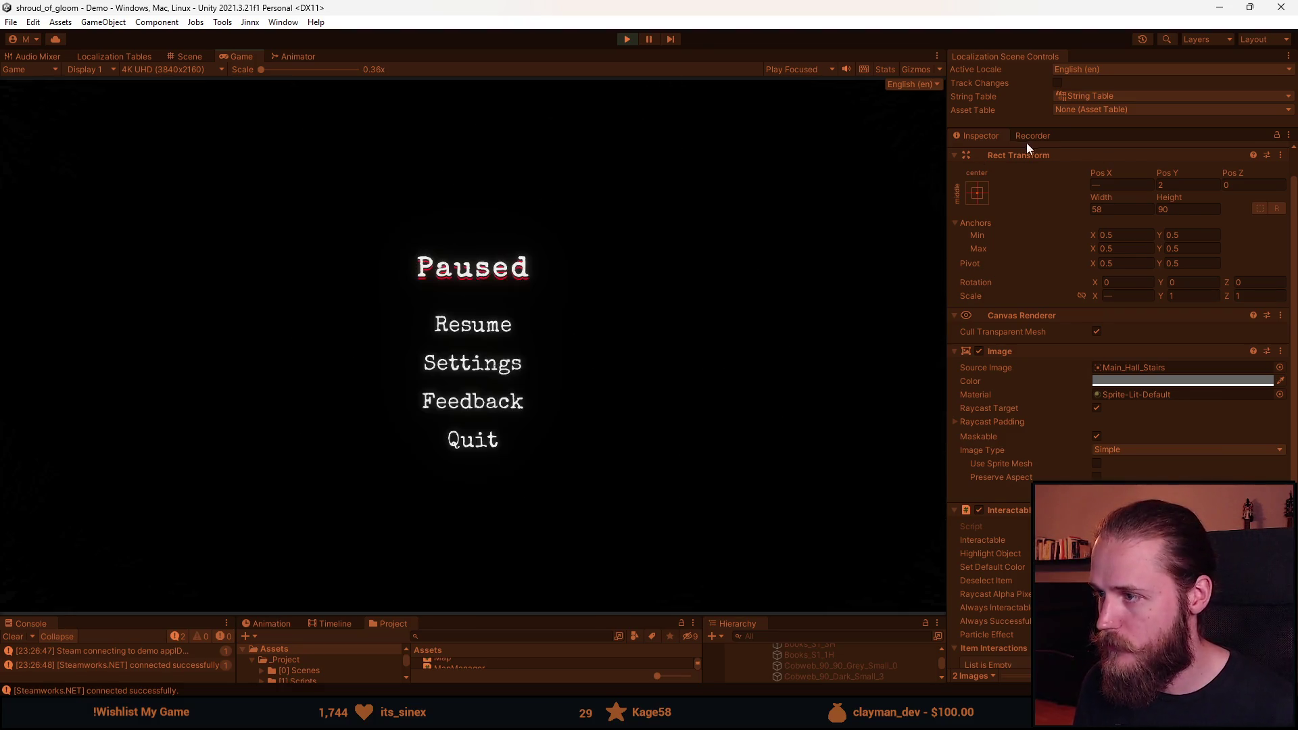
left_click(1032, 137)
left_click(627, 39)
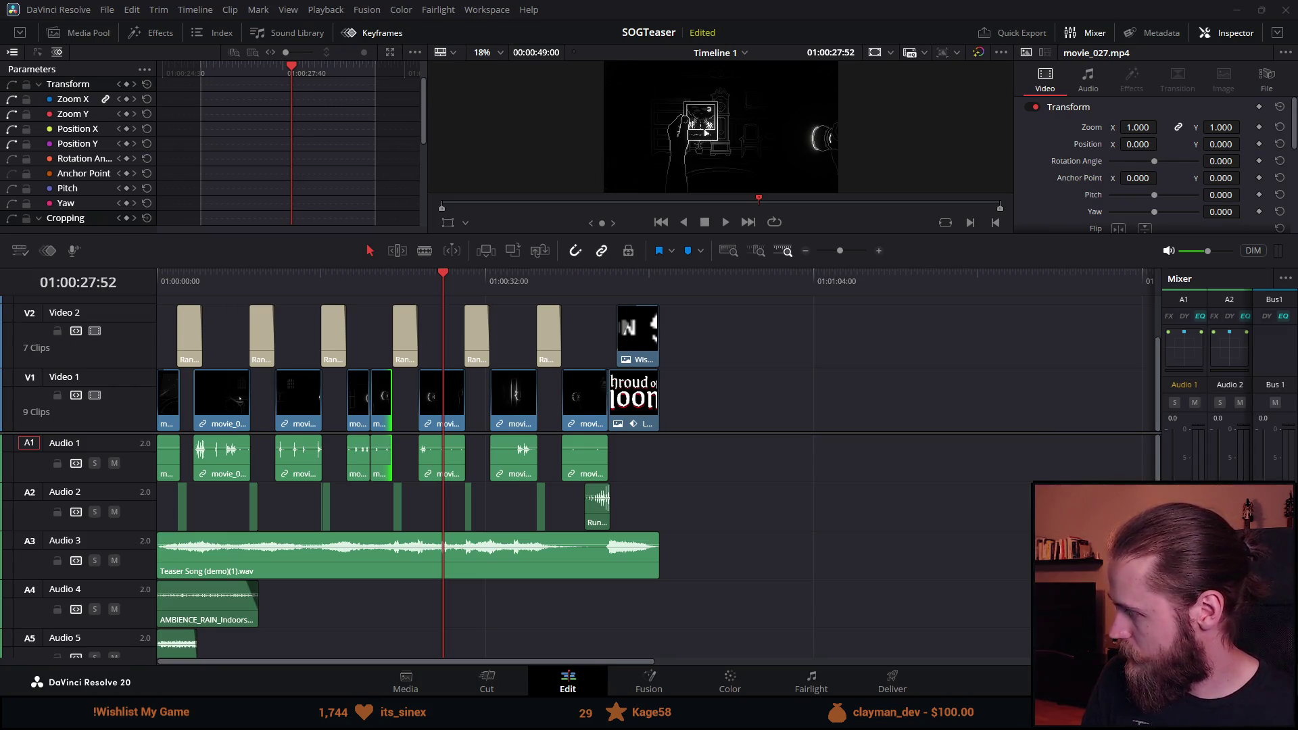
Drop movie_035.mp4 onto Video 1 after the teaser clips and move the playhead onto it.
left_click_drag(1294, 395, 776, 394)
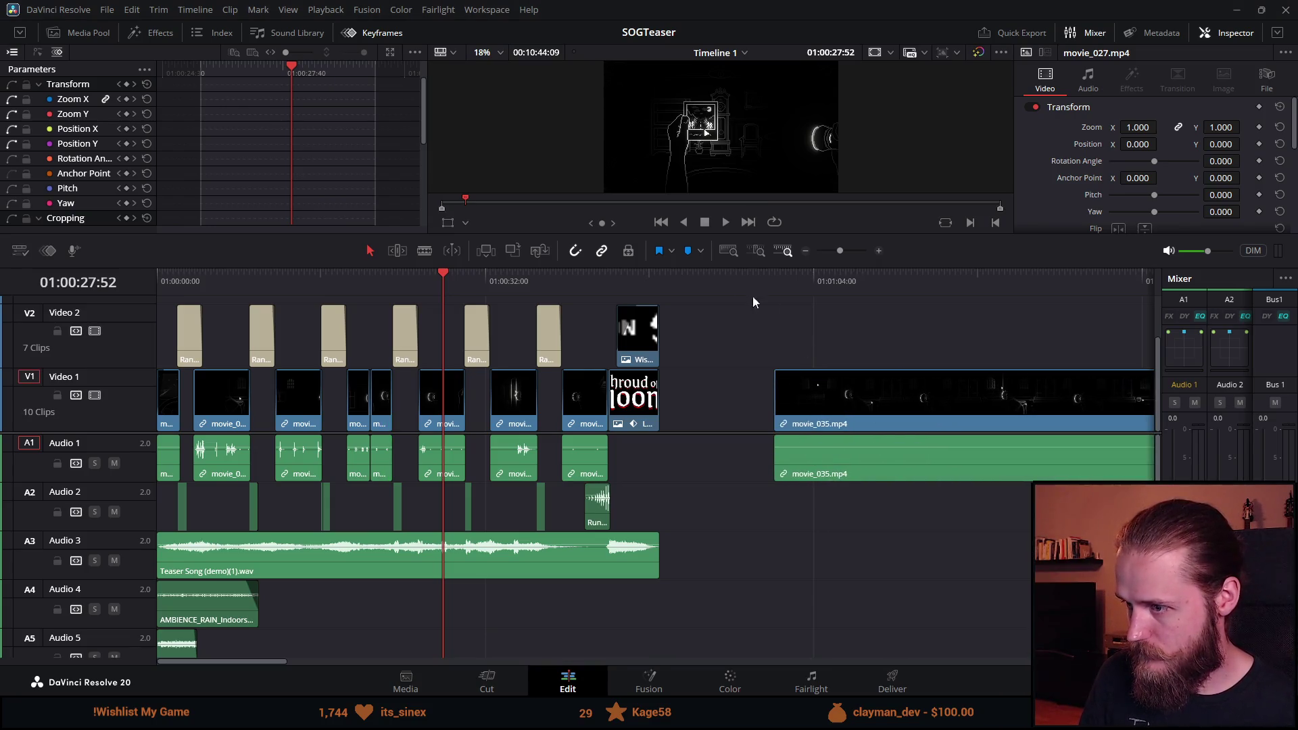
left_click(785, 277)
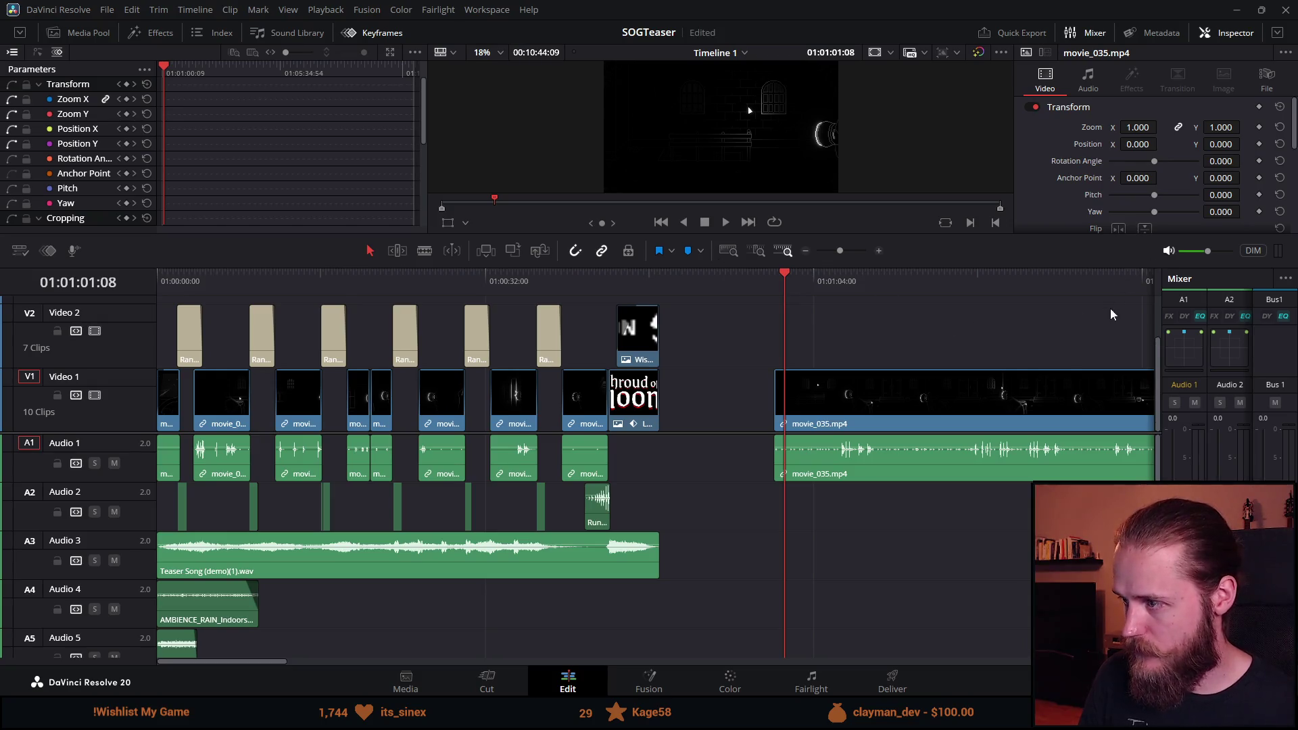
Move movie_035 further right on the timeline and make the viewer taller.
scroll(911, 352, "down", 5)
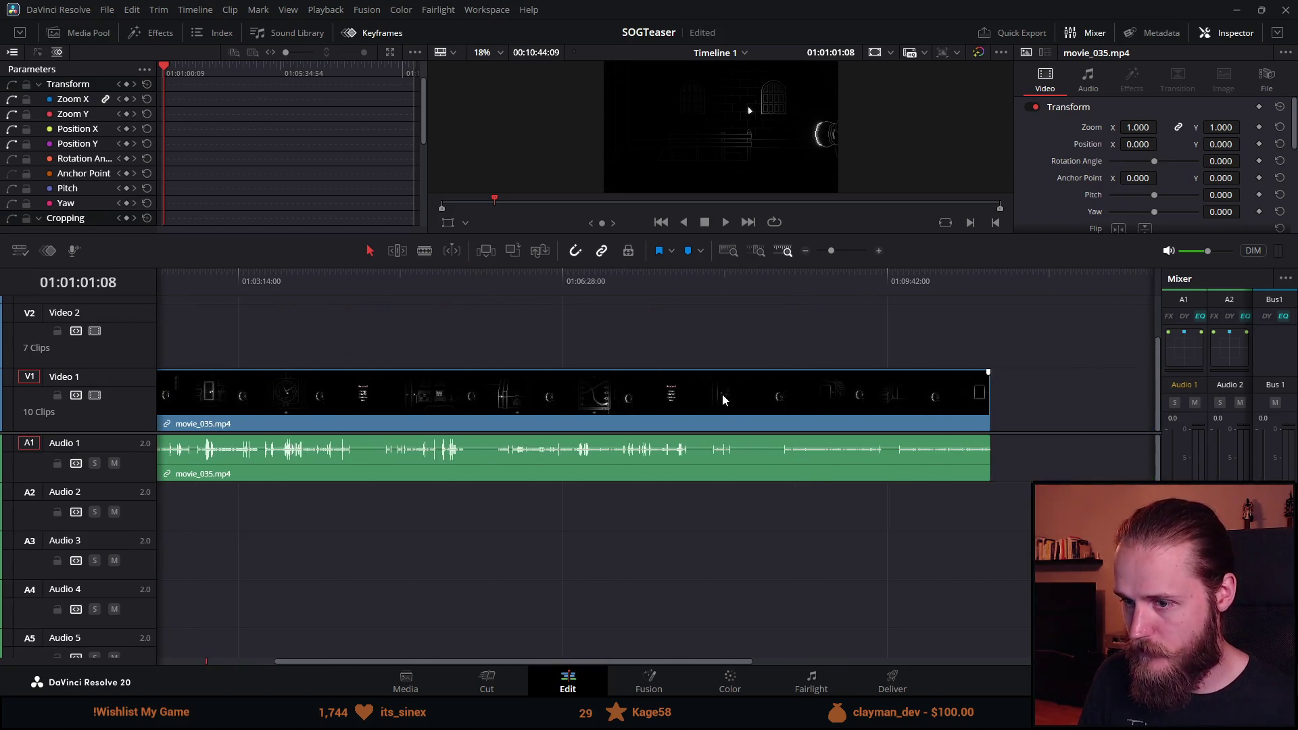
mouse_move(632, 406)
left_mouse_down()
mouse_move(436, 399)
mouse_move(437, 424)
mouse_move(788, 396)
left_mouse_up()
scroll(789, 396, "down", 2)
key("shift+z")
key("shift+z")
key("Down")
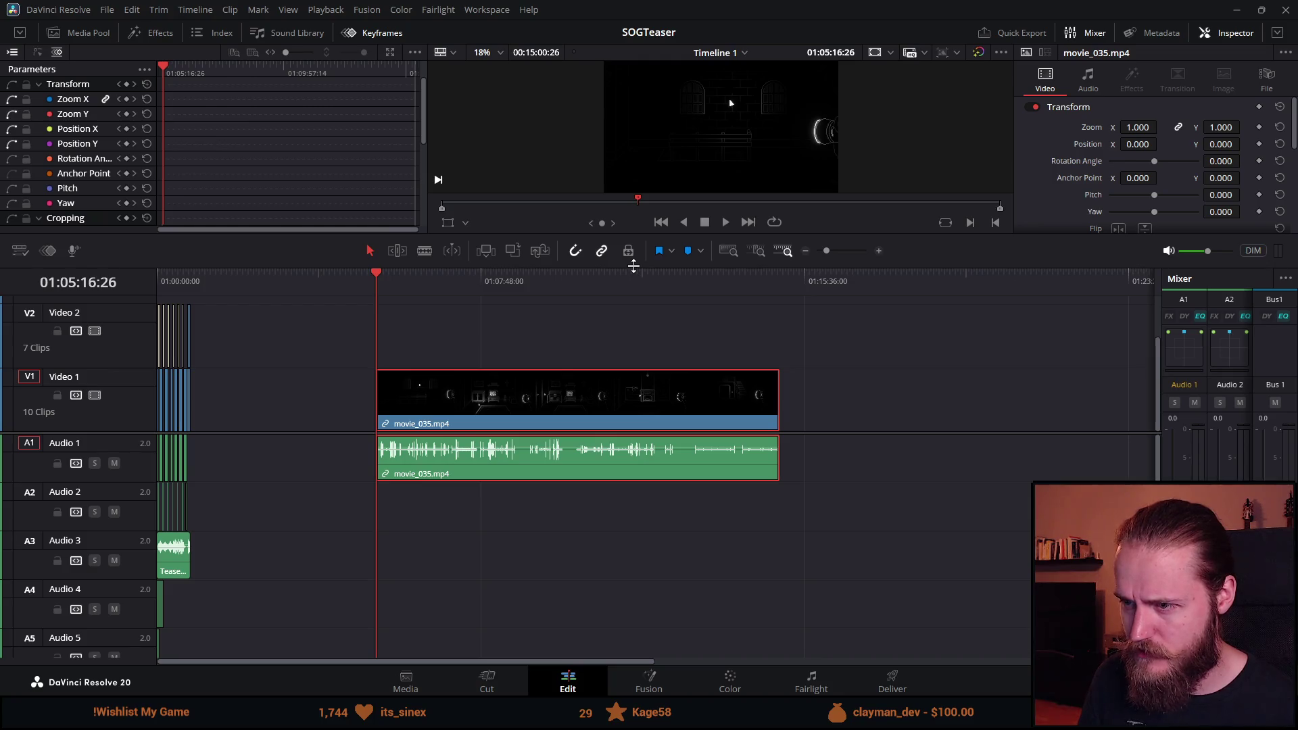
left_click_drag(634, 266, 688, 415)
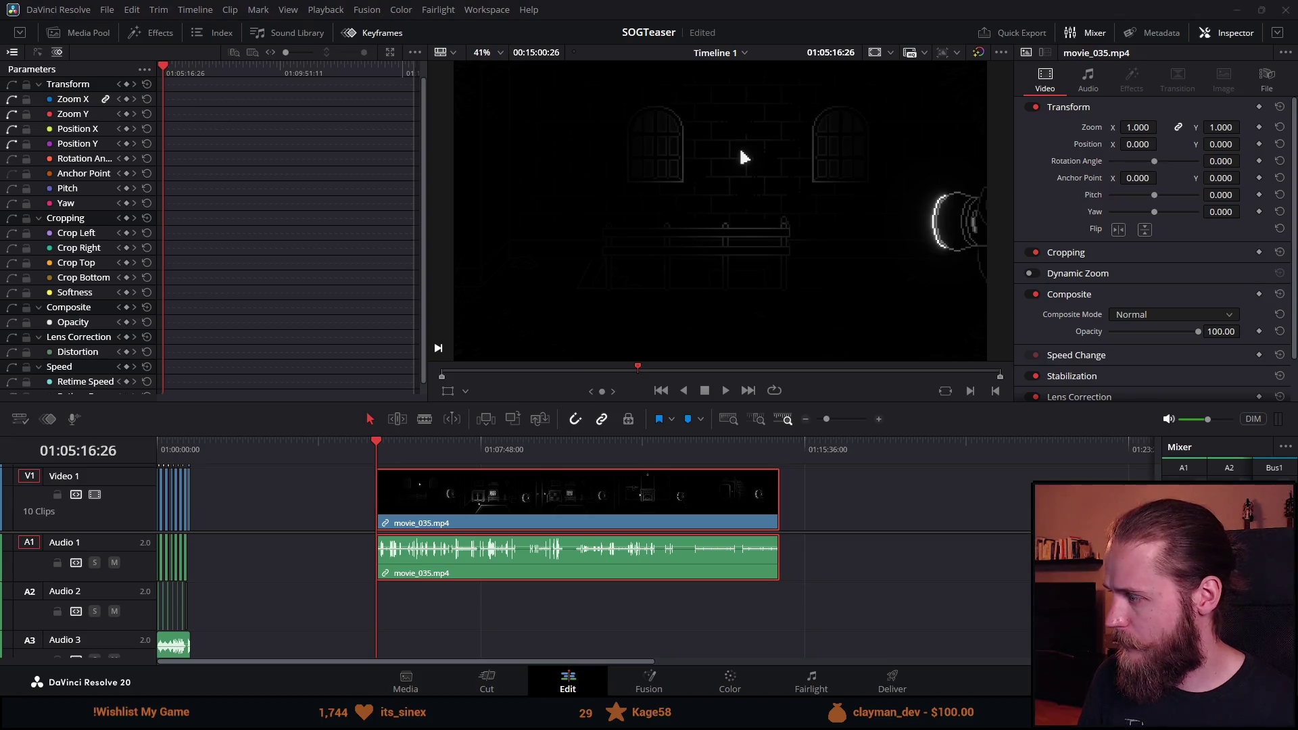
Play movie_035 and split it with Ctrl+B at the start of the door scene.
left_click(724, 391)
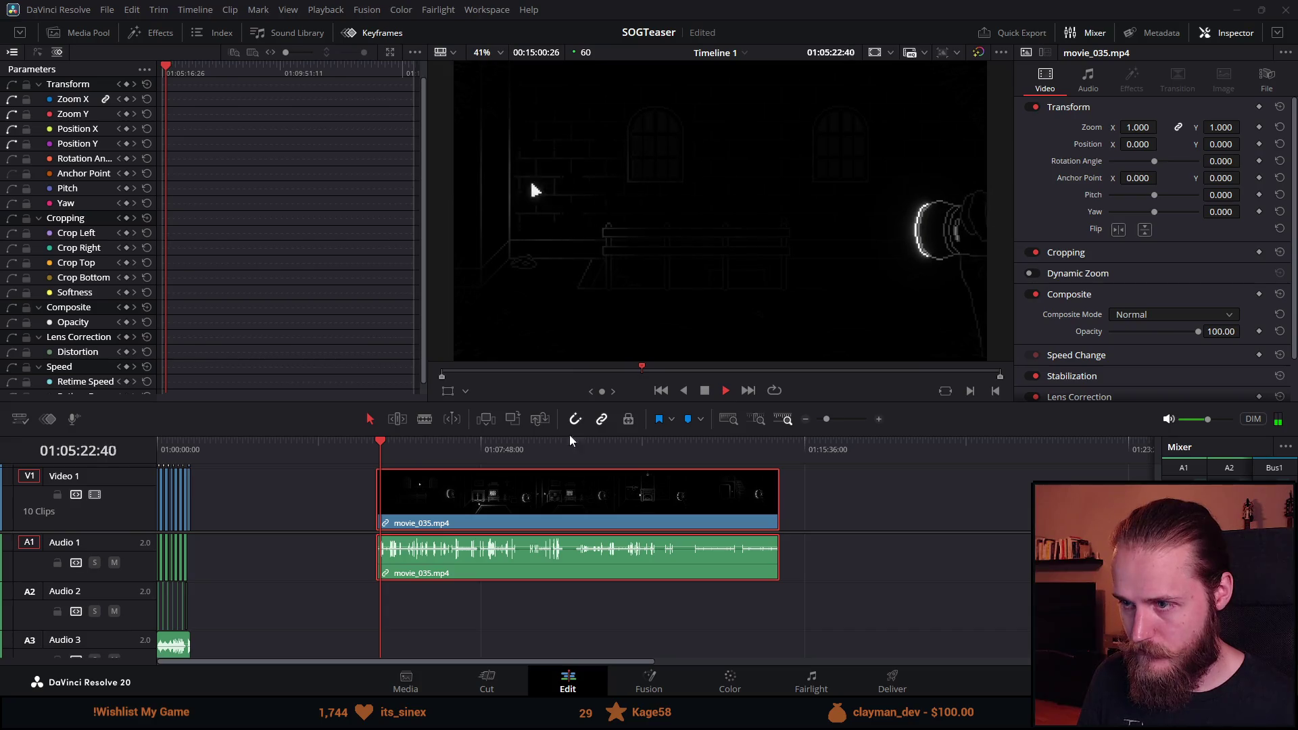
scroll(535, 491, "up", 5)
left_click_drag(658, 441, 642, 445)
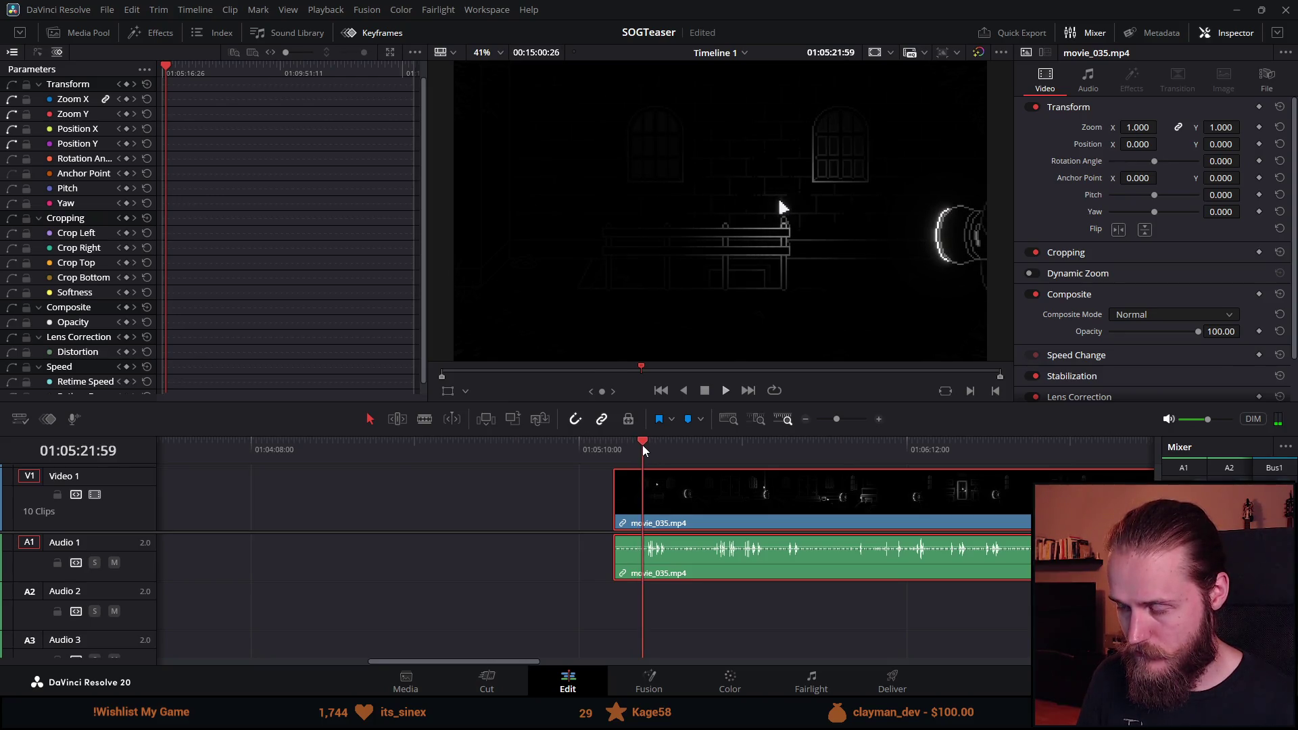
key("ctrl+b")
key("space")
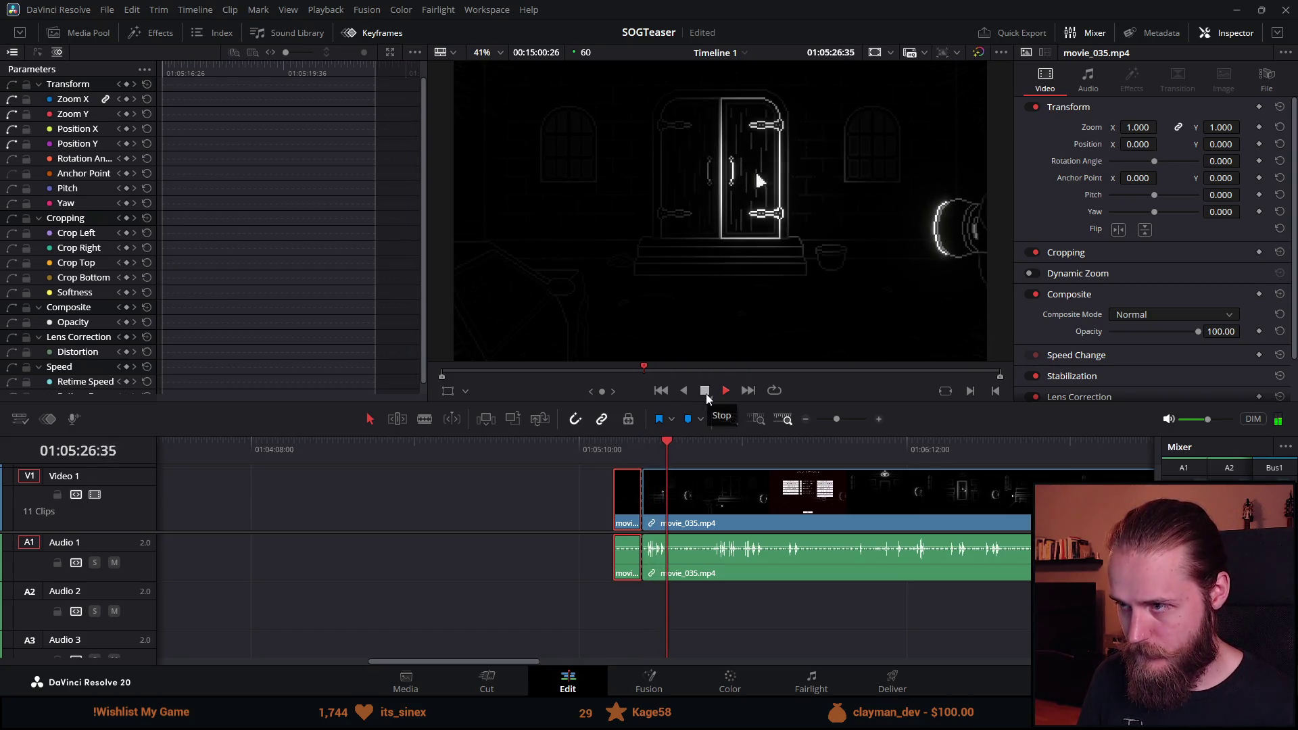
Blade movie_035 again, ripple-delete the short piece, and review the edit.
key("ctrl+b")
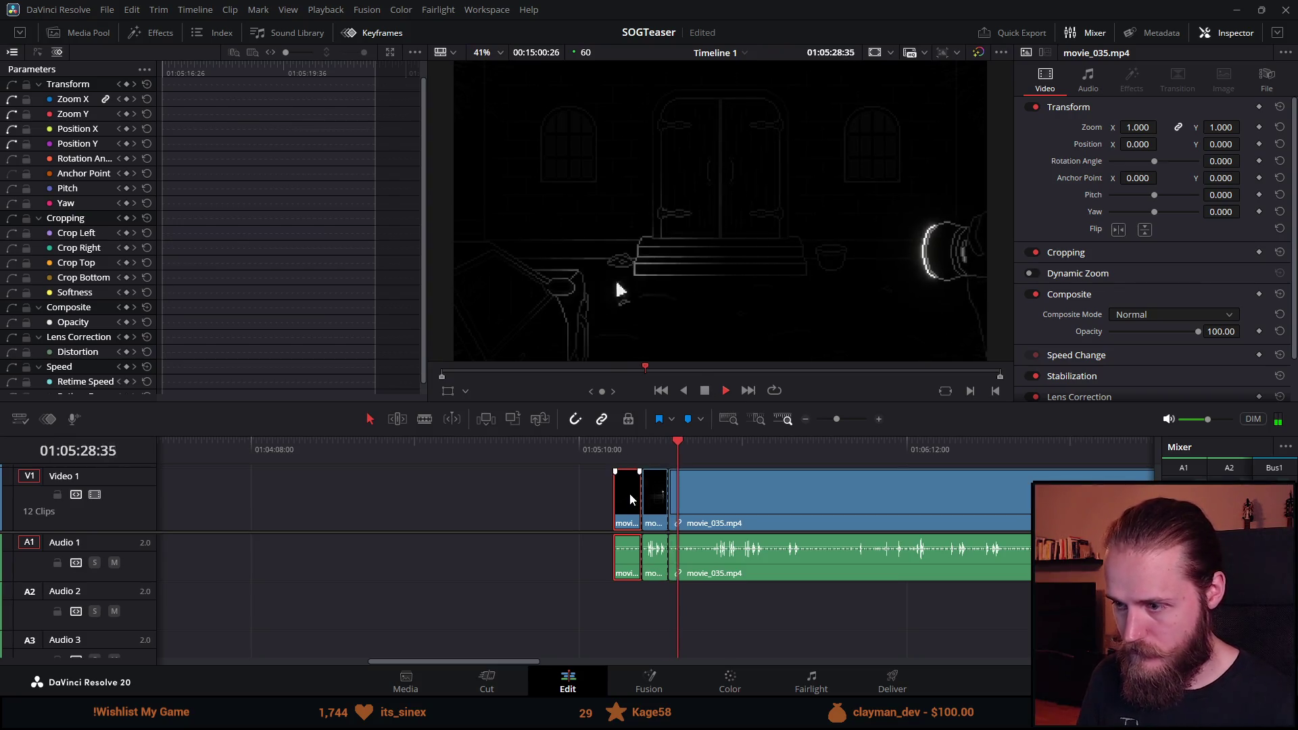
key("Delete")
left_click(728, 391)
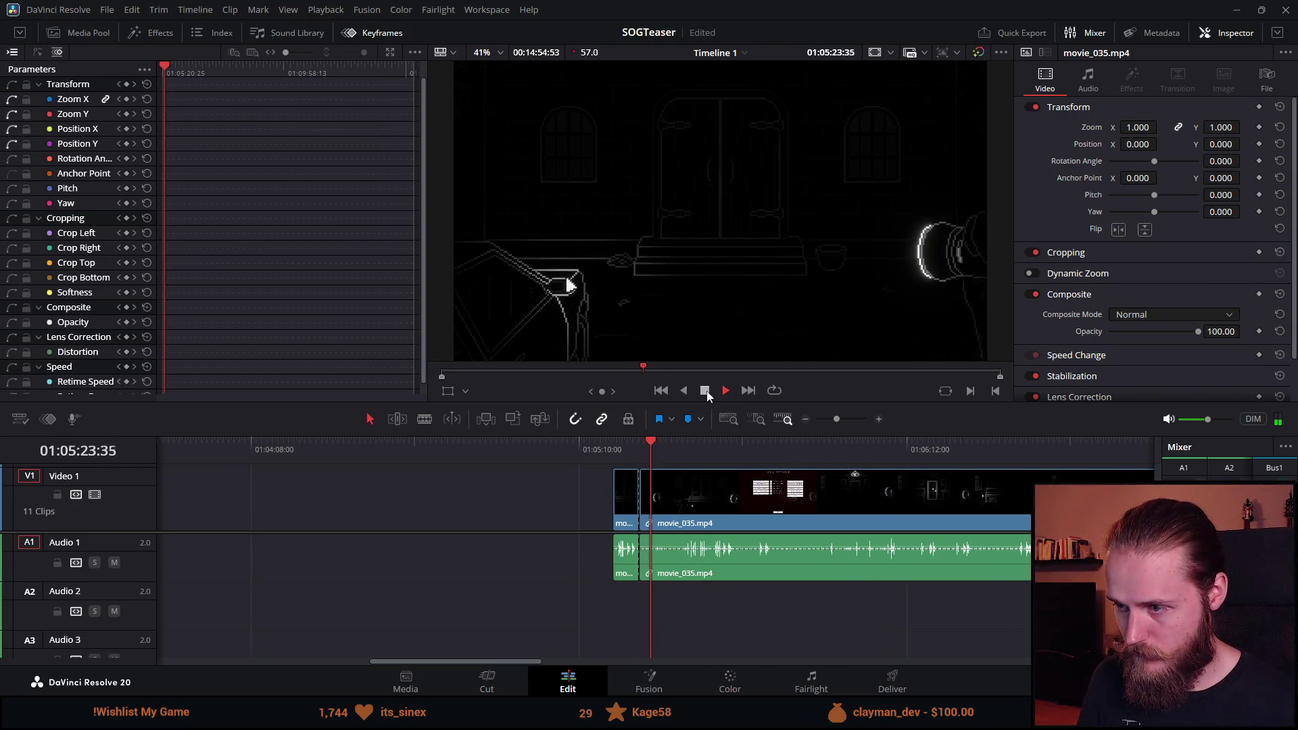
key("ctrl+b")
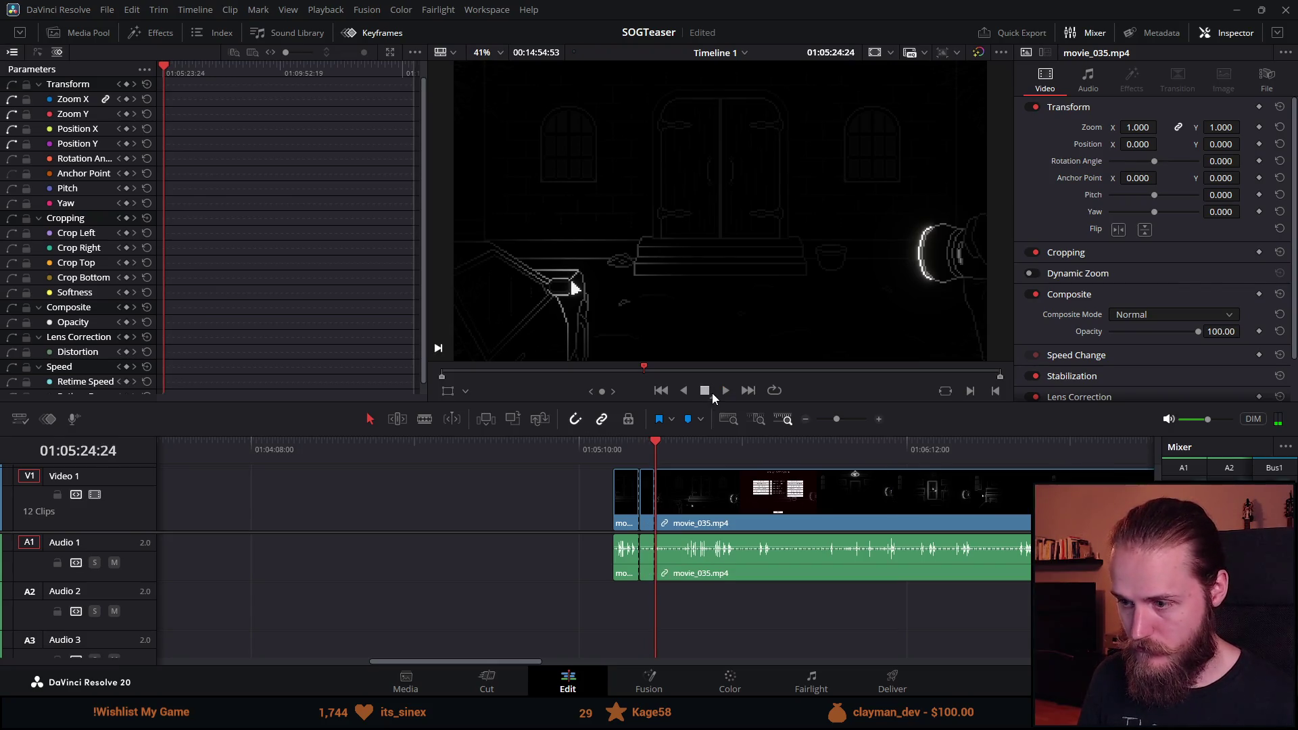
left_click(721, 392)
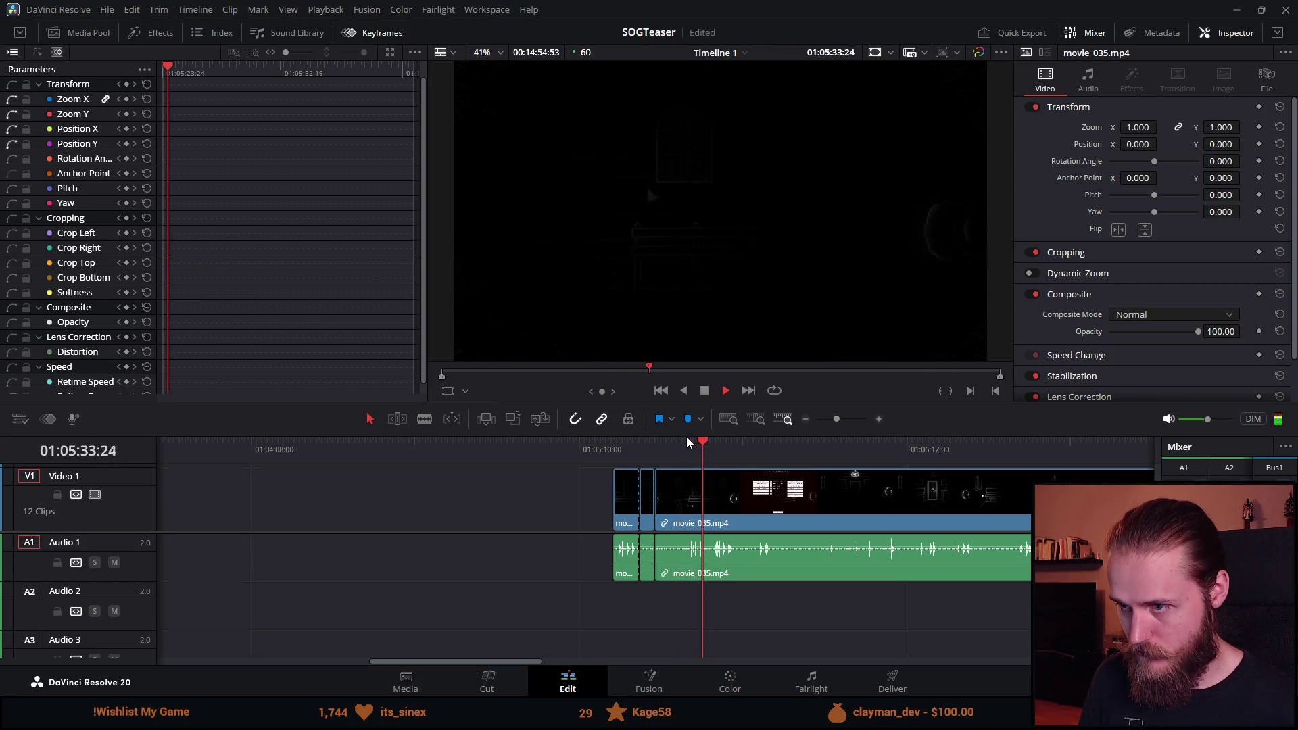
Cut at the next shot, then delete the piece between cuts and the small leftover sliver.
key("ctrl+b")
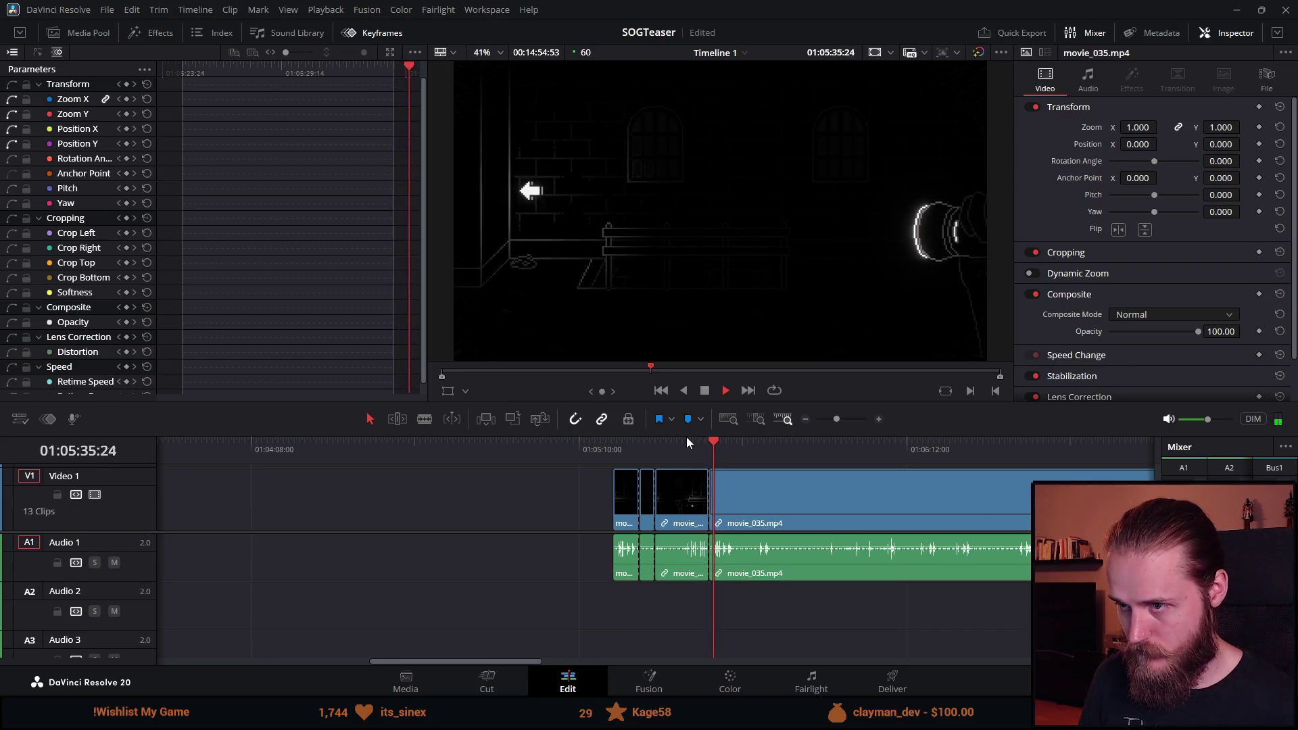
left_click(689, 491)
key("Delete")
left_click(642, 504)
left_click(635, 441)
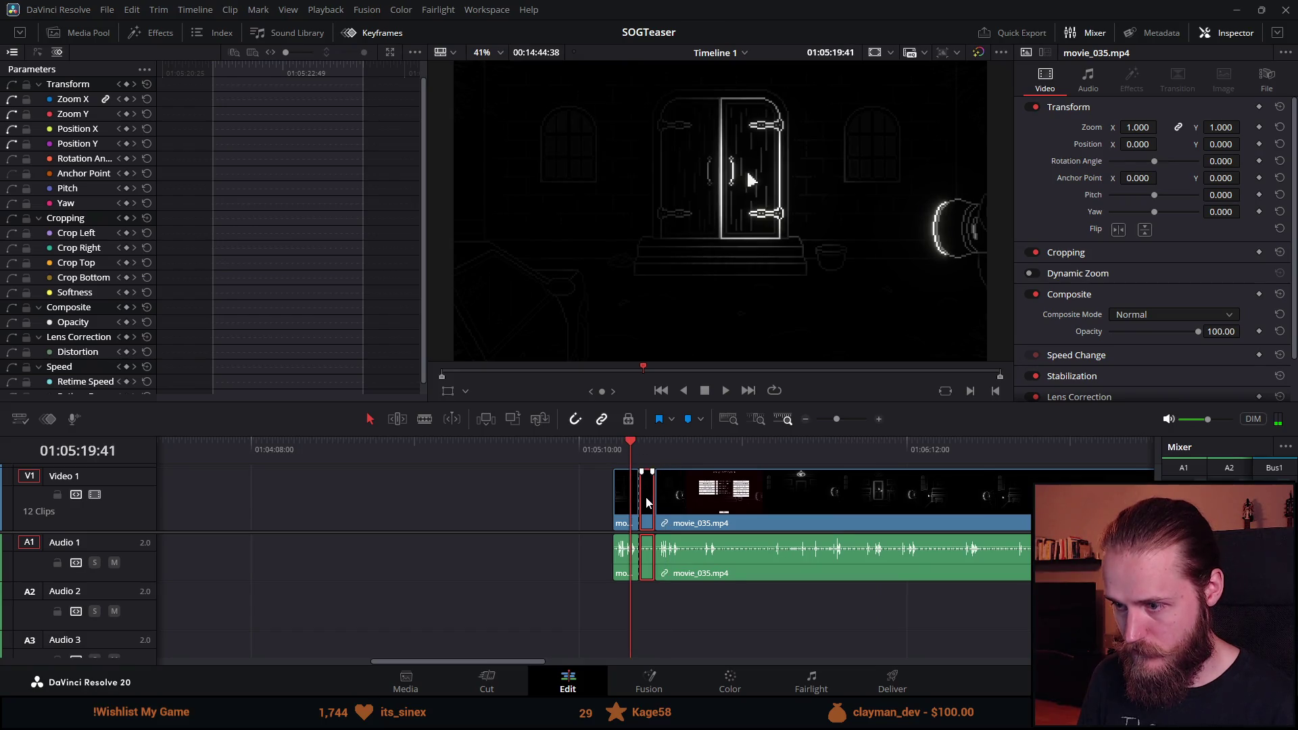
left_click(612, 450)
key("Delete")
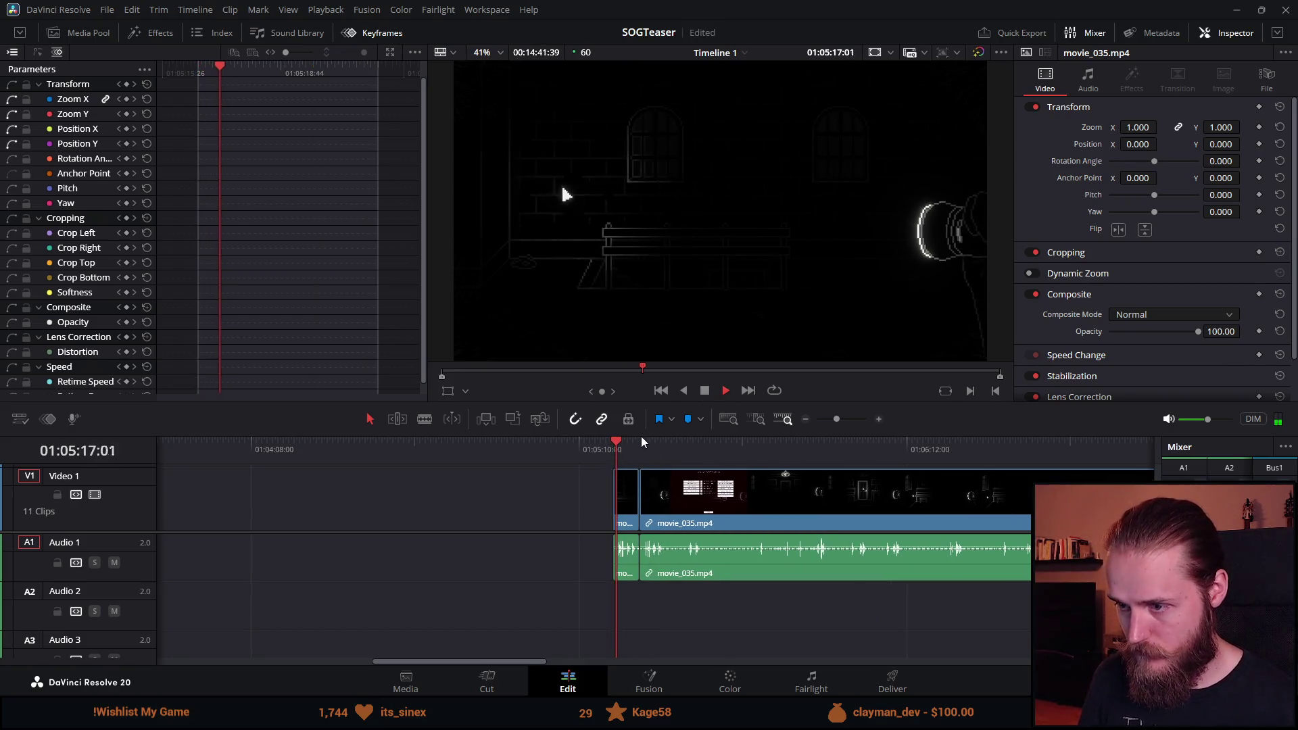
scroll(748, 508, "up", 2)
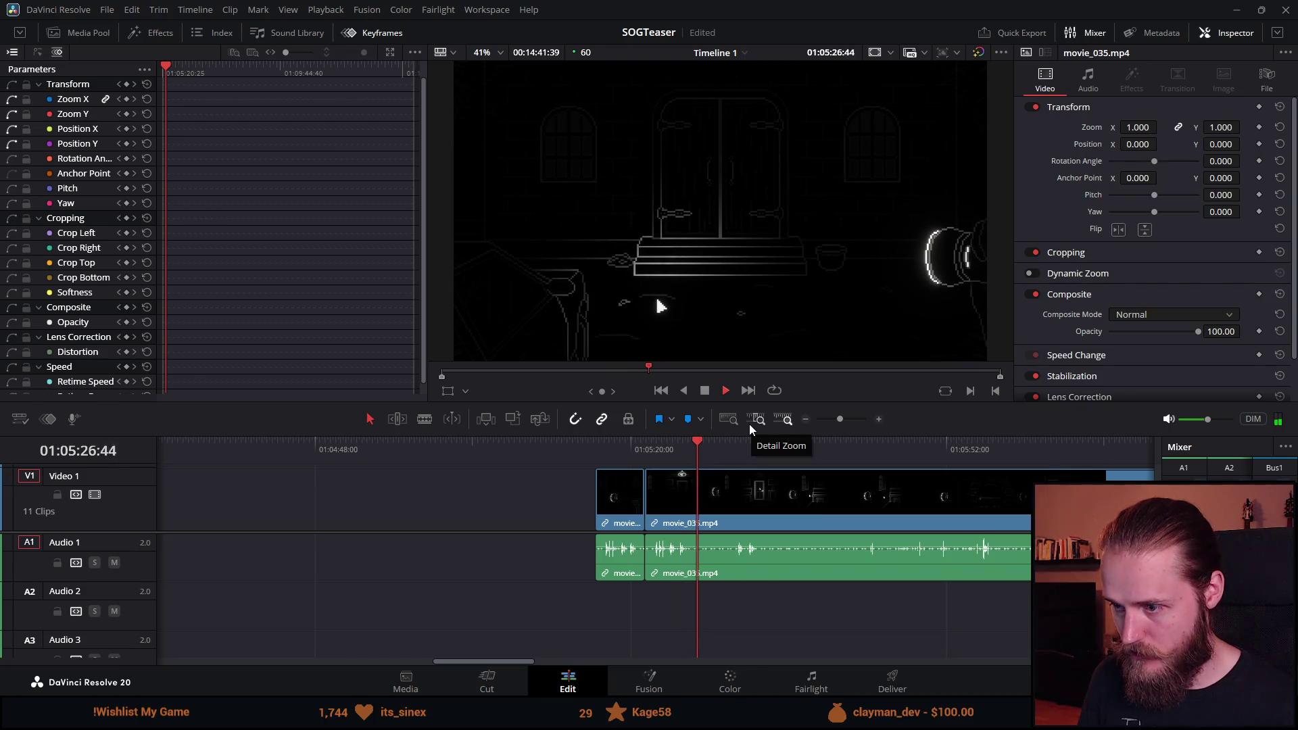
Cut movie_035 at the next two shot changes and shorten the small clip before it.
key("ctrl+b")
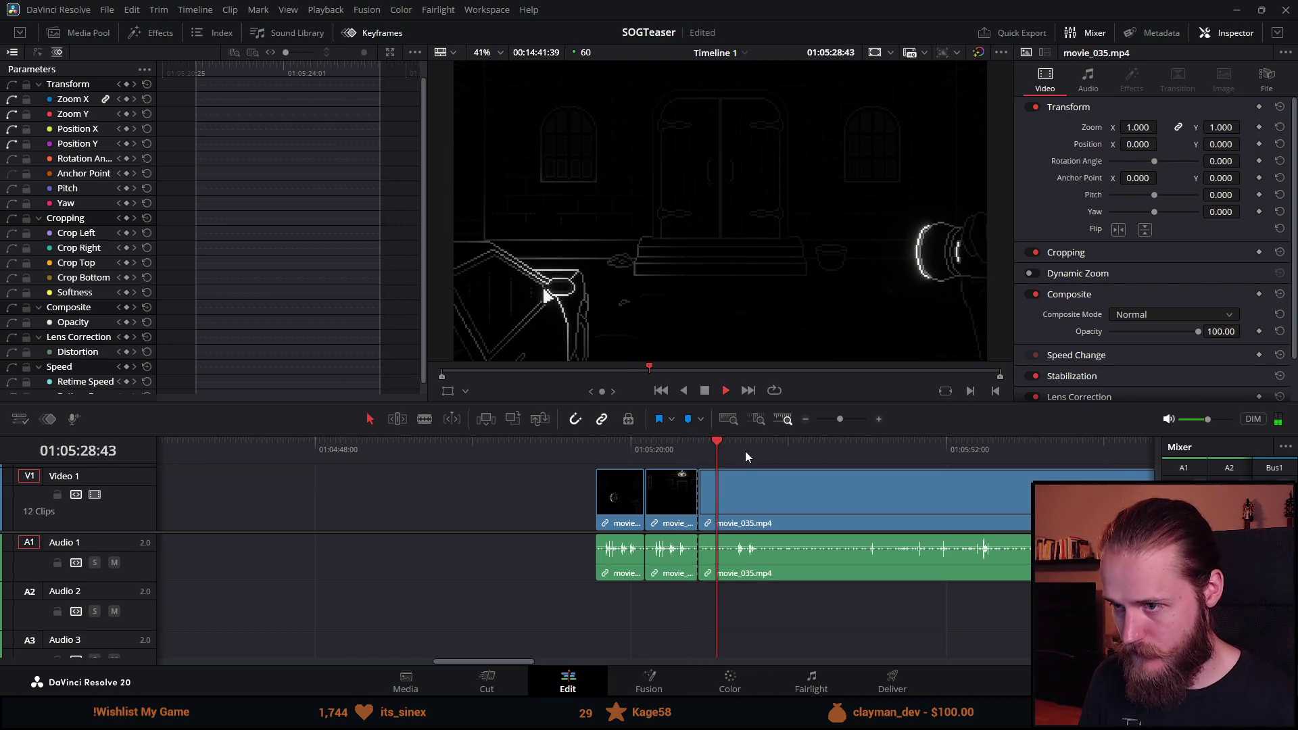
key("ctrl+b")
left_click_drag(728, 506, 718, 504)
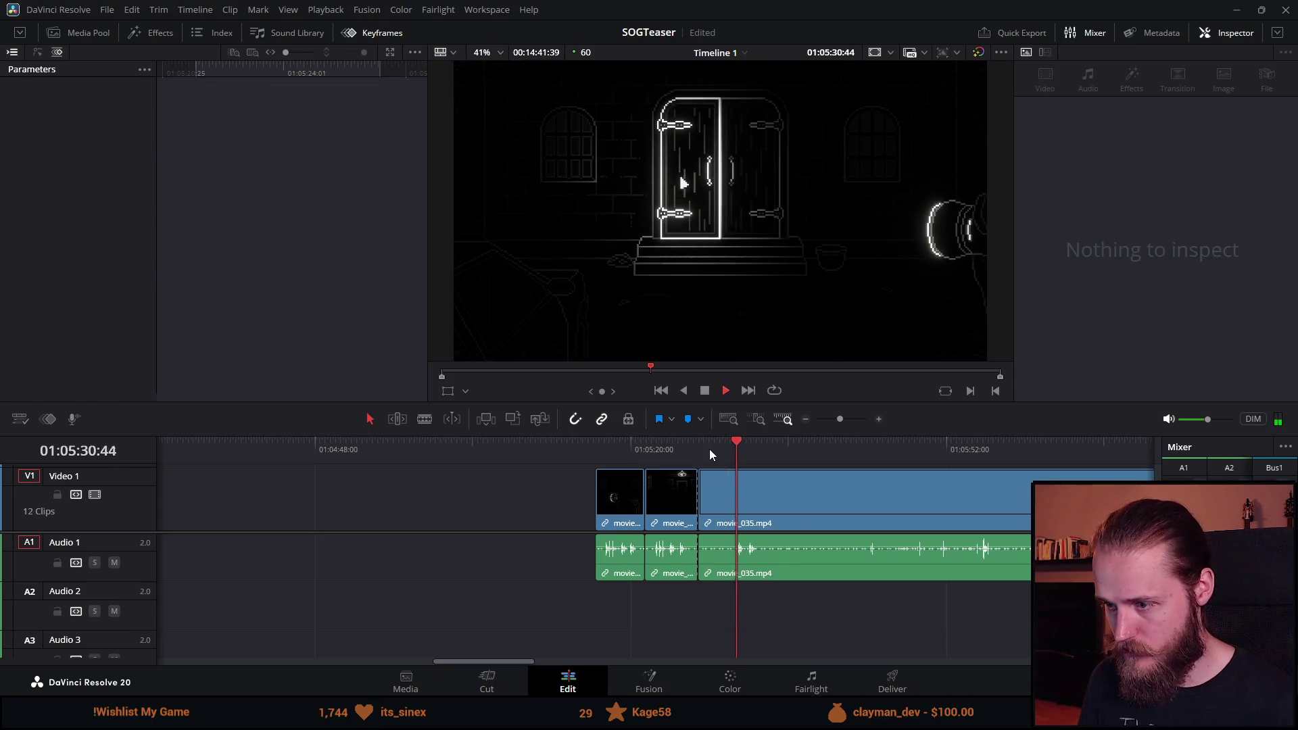
left_click(711, 449)
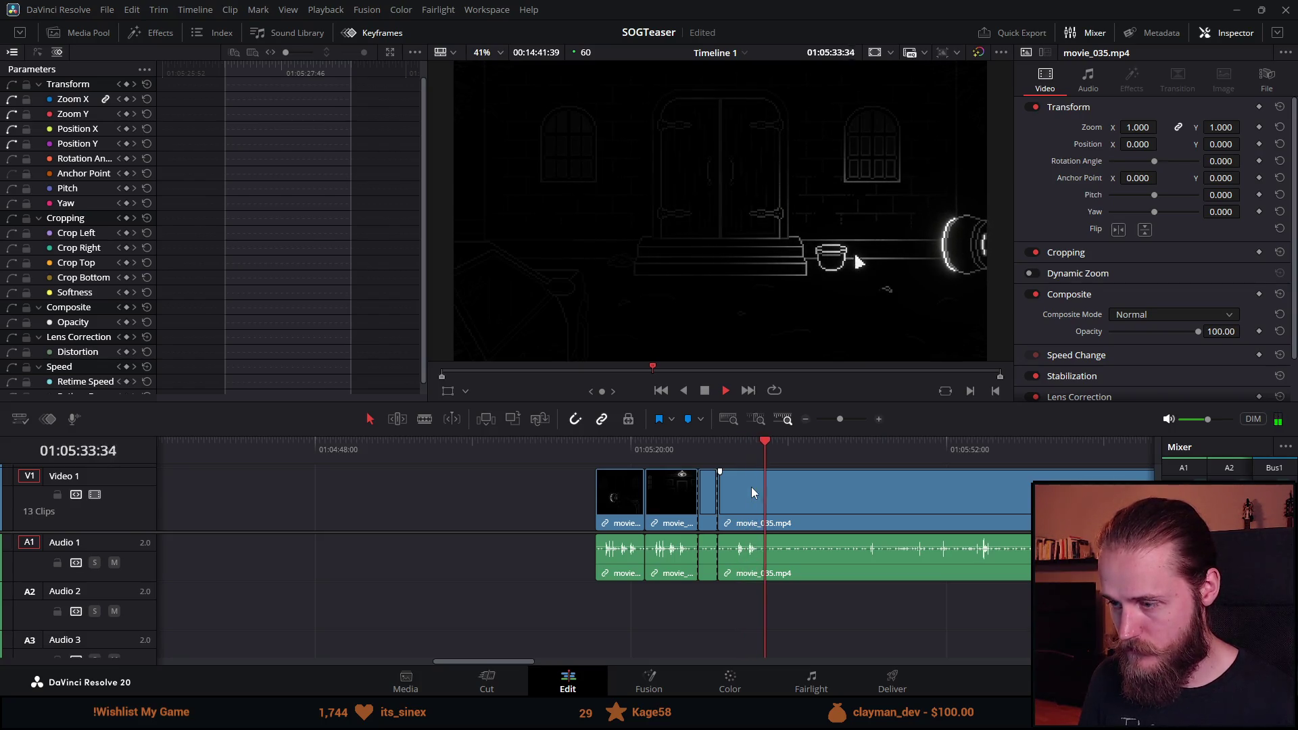
Split movie_035 again, delete the unwanted short piece, and close the gap.
key("ctrl+b")
left_click(711, 506)
key("BackSpace")
left_click(711, 506)
key("BackSpace")
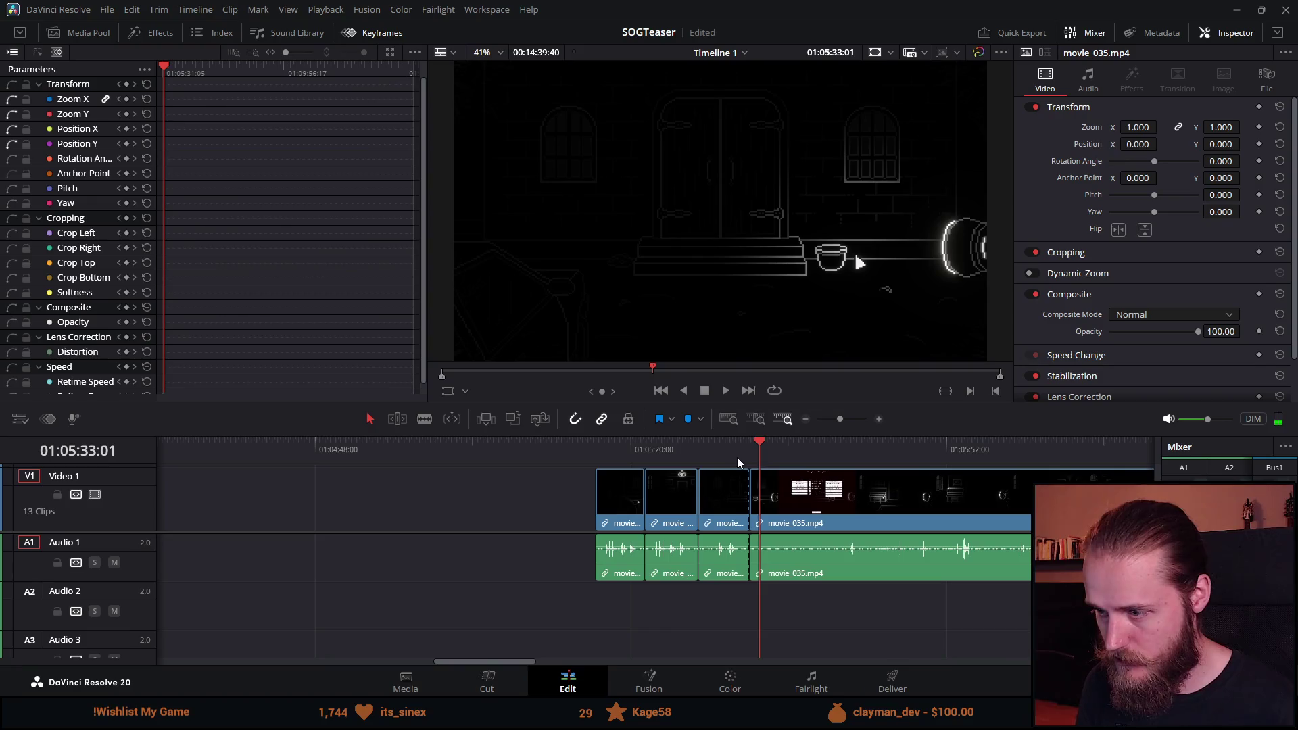
Review the cut between the short clips and movie_035 on a zoomed-in timeline.
scroll(608, 500, "down", 2)
left_click(638, 507)
scroll(638, 507, "left", 5)
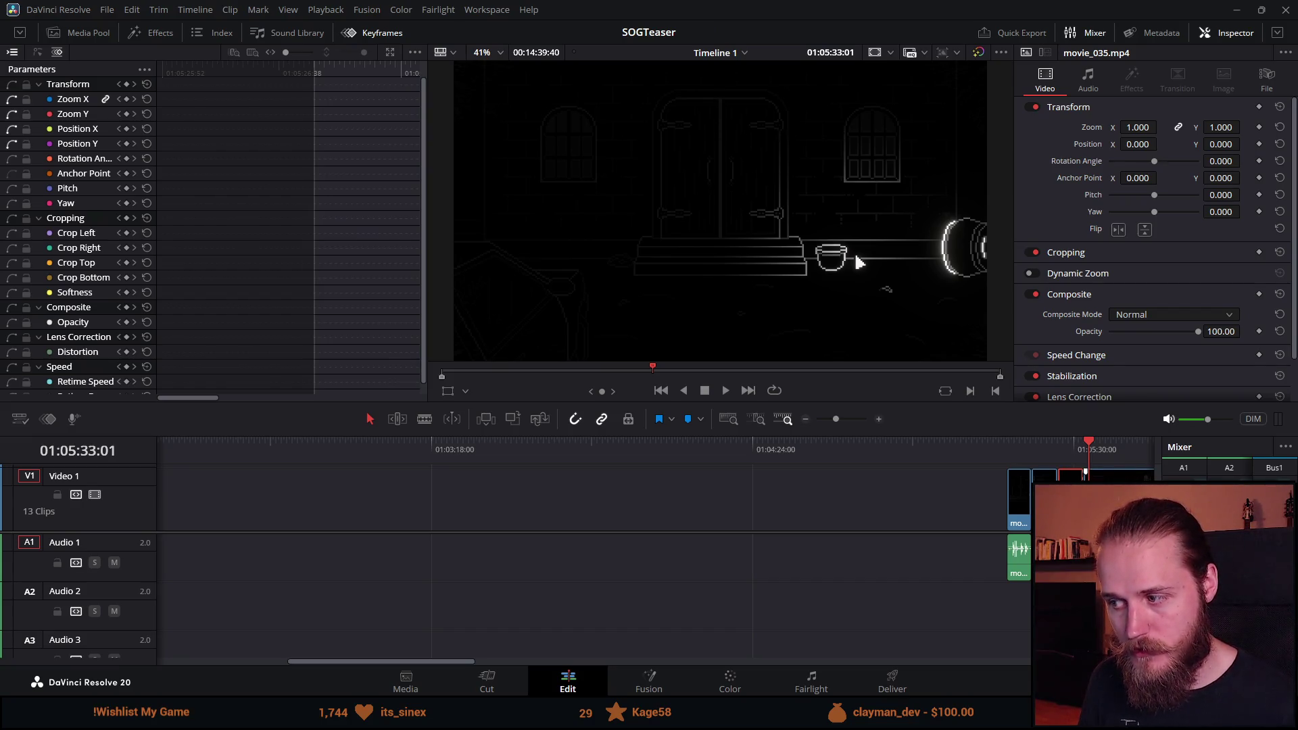
mouse_move(1024, 497)
left_mouse_down()
mouse_move(175, 529)
mouse_move(879, 528)
mouse_move(223, 531)
mouse_move(246, 521)
left_mouse_up()
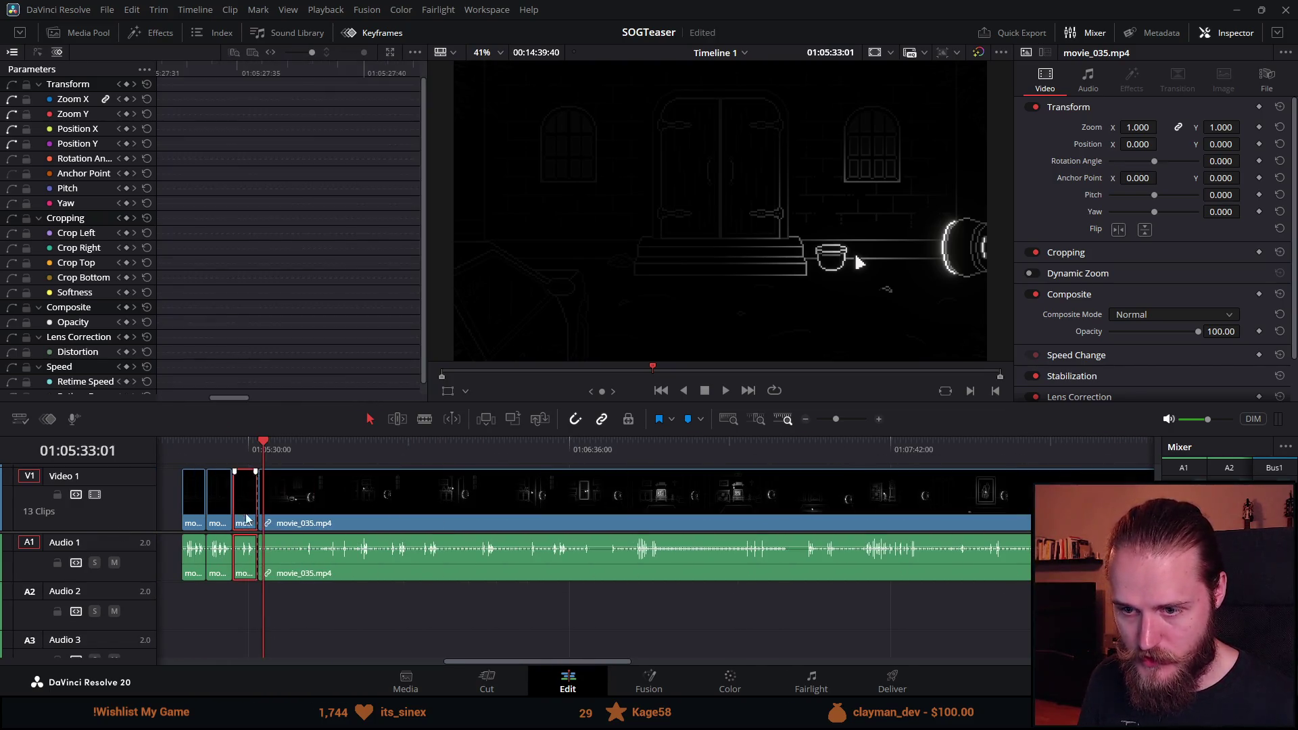
left_click(262, 448)
key("ctrl+equal")
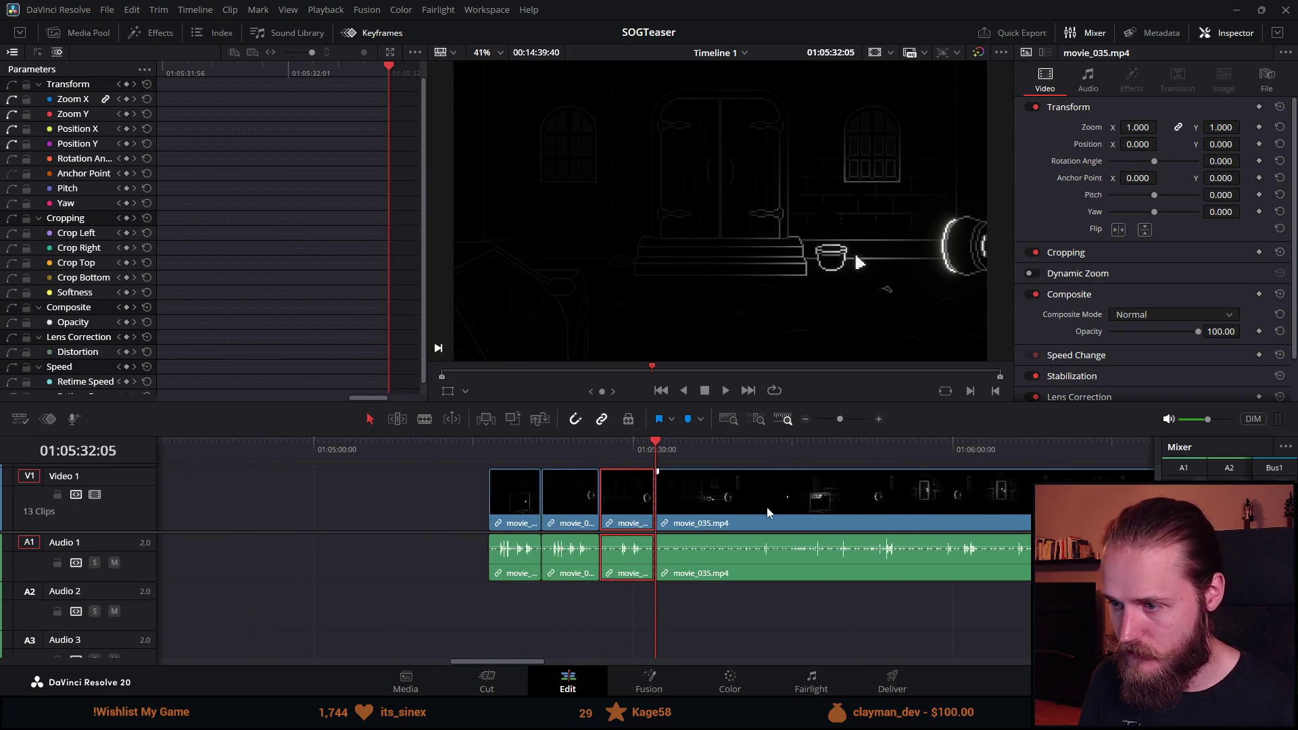
left_click(725, 390)
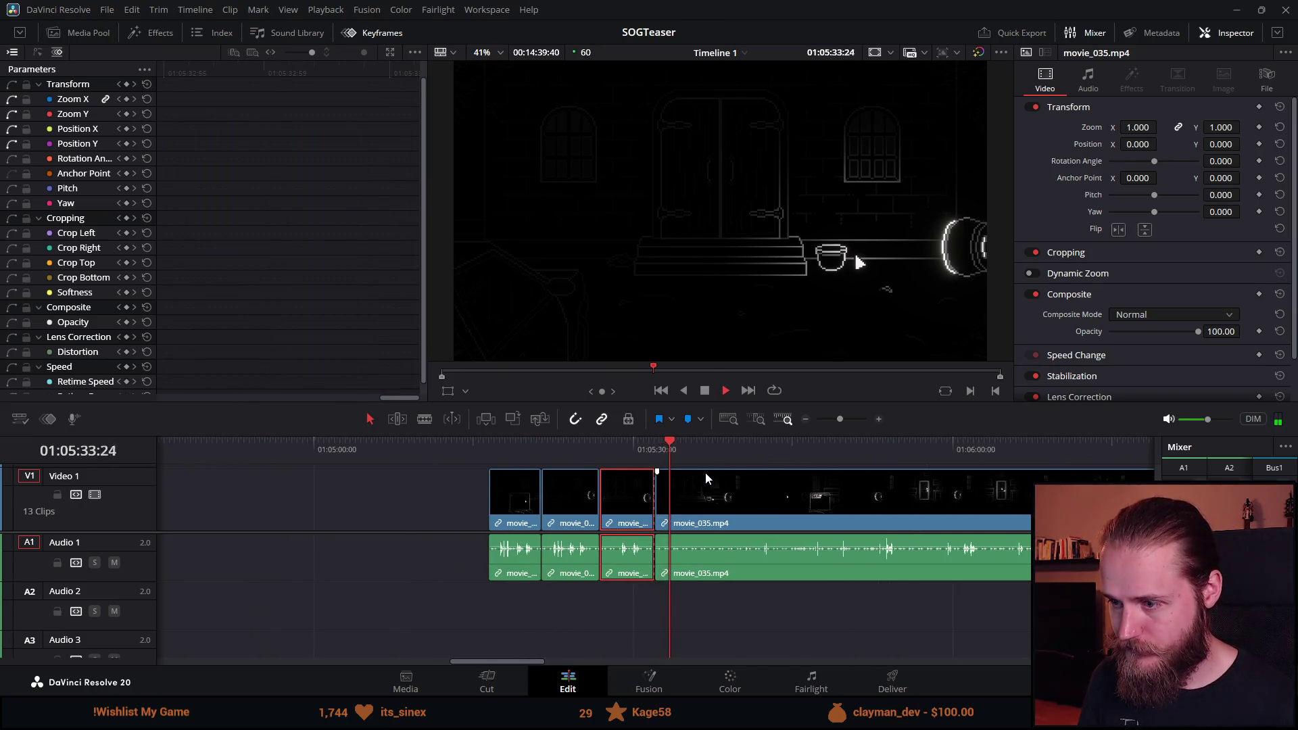
key("ctrl+minus")
Split movie_035 where the piano shot starts and delete the stretch before it.
mouse_move(687, 443)
left_mouse_down()
mouse_move(810, 444)
mouse_move(754, 442)
mouse_move(789, 441)
left_mouse_up()
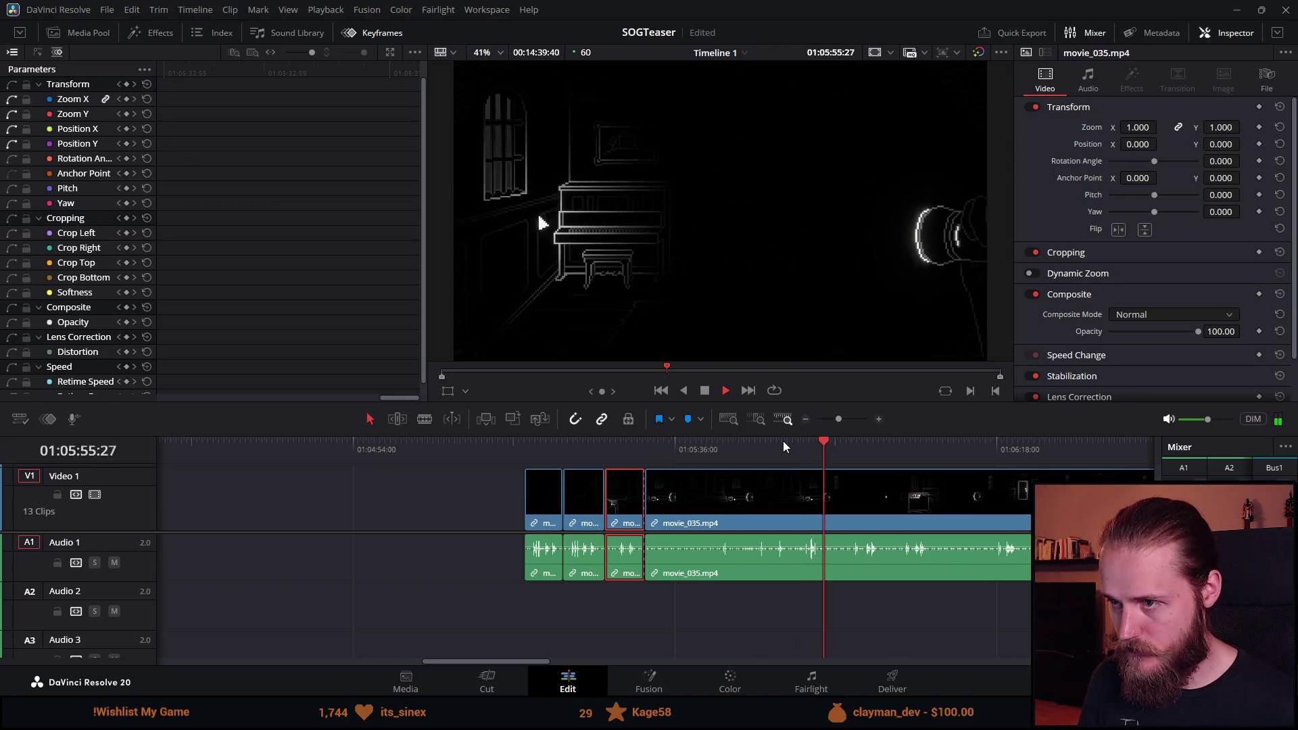
left_click(703, 391)
left_click_drag(831, 444, 823, 442)
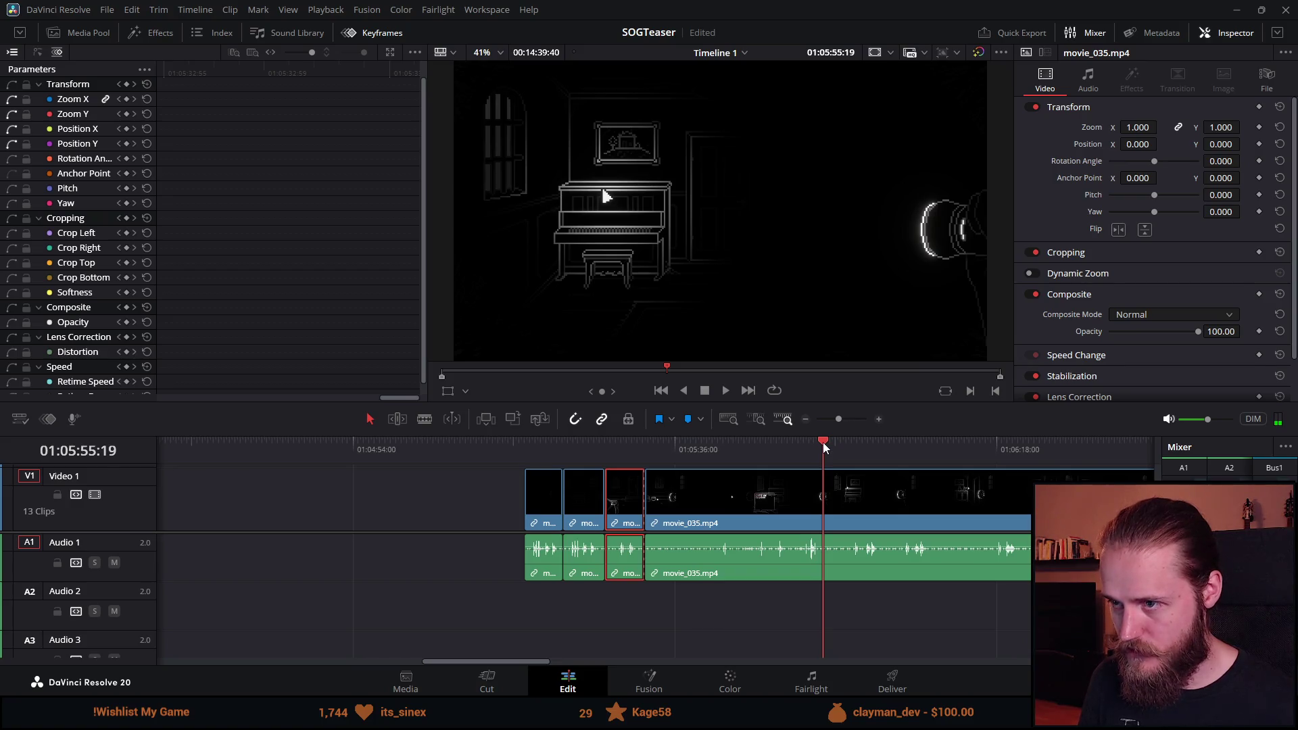
key("ctrl+b")
left_click(745, 506)
key("Delete")
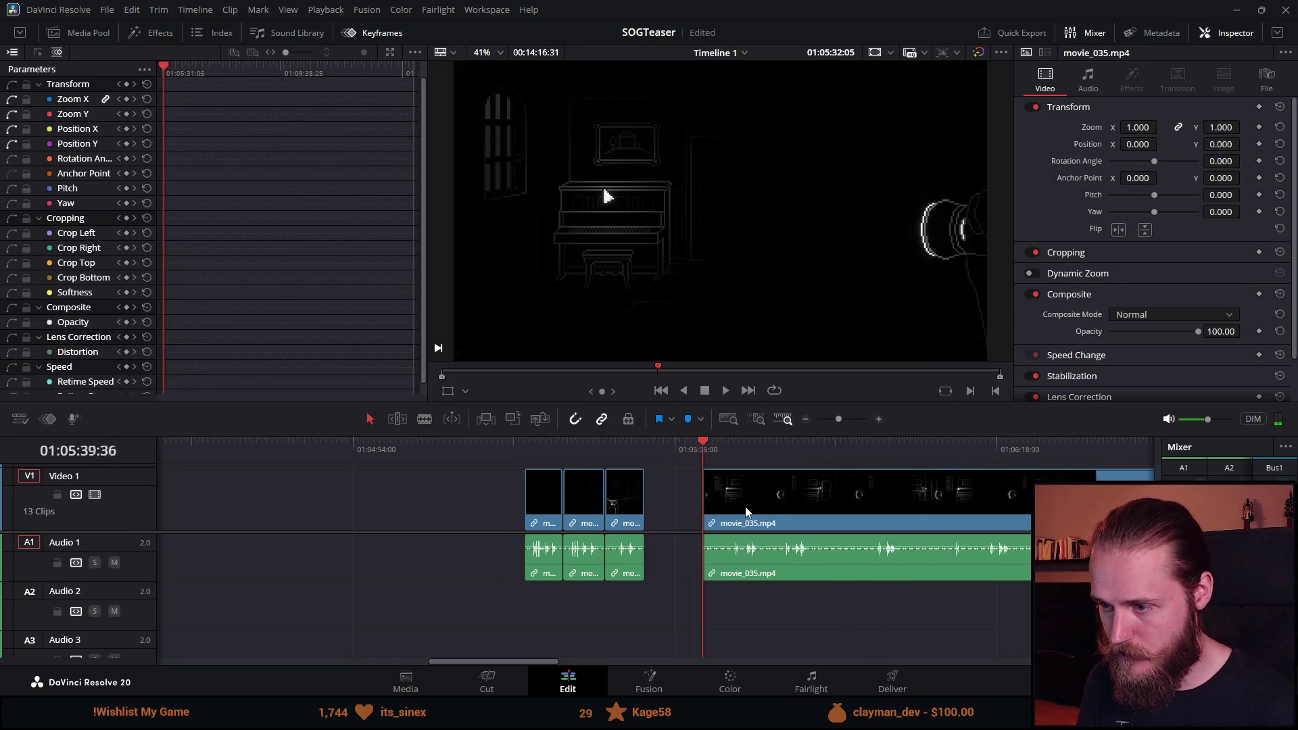
Blade movie_035 at shot changes during playback, undoing the extra cut.
left_click(721, 394)
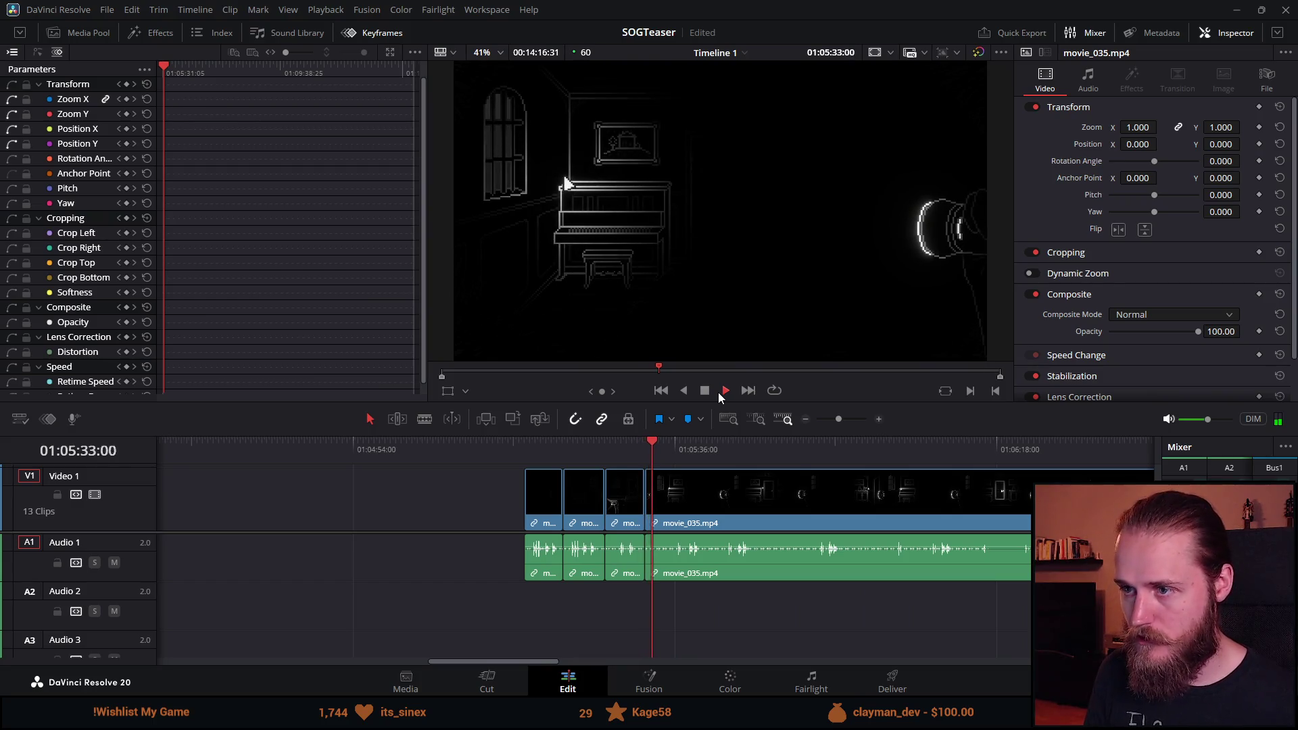
key("ctrl+b")
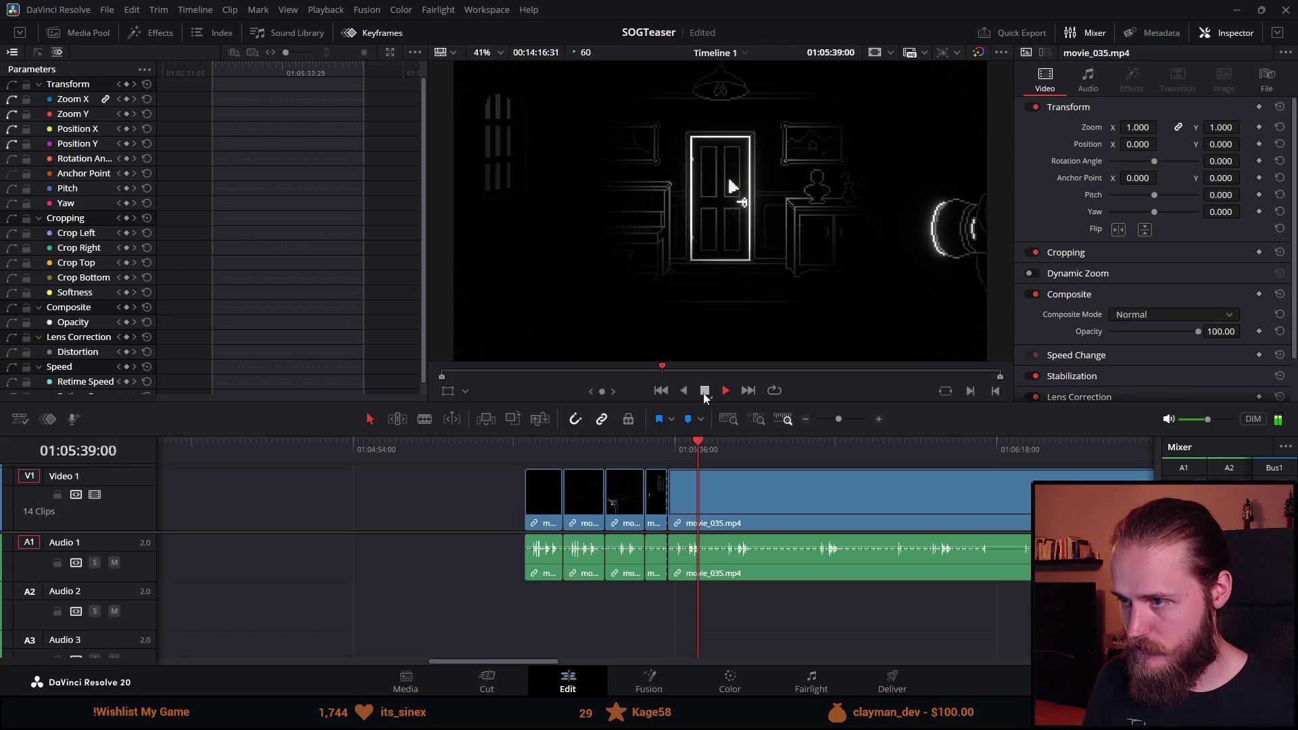
key("ctrl+b")
key("ctrl+b")
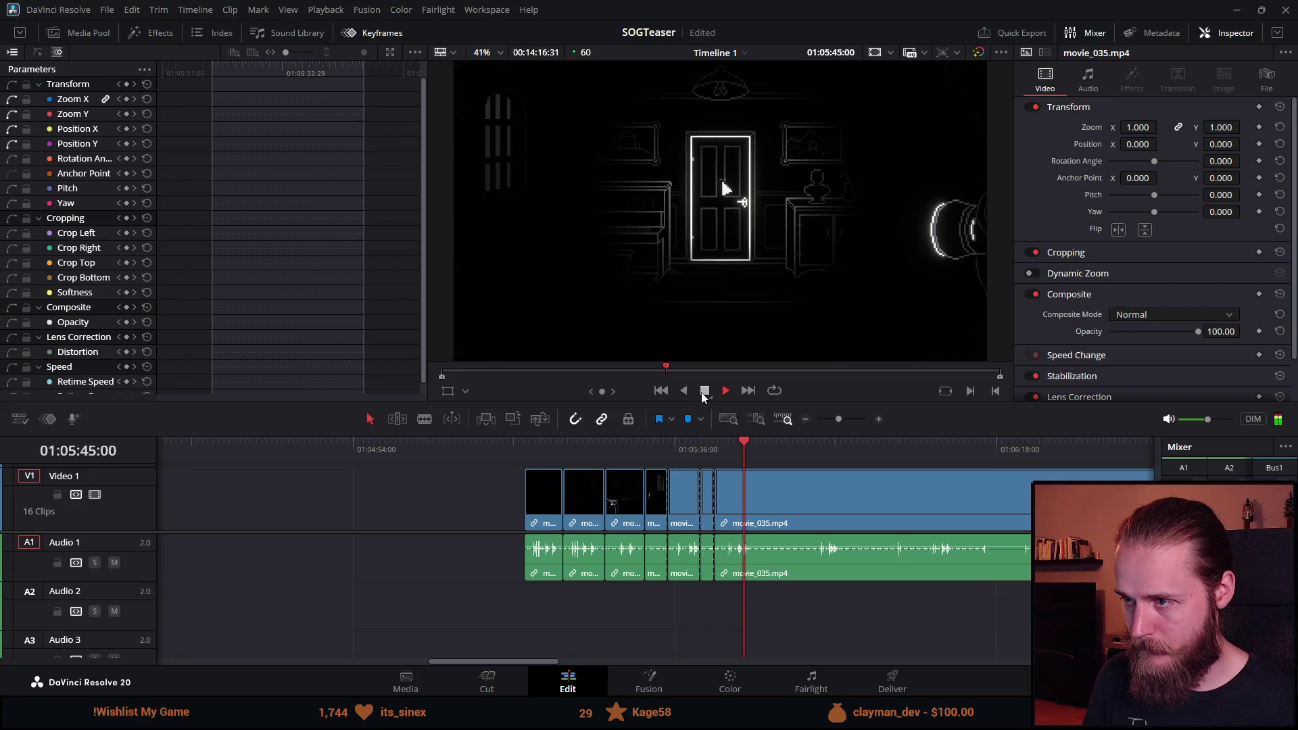
key("ctrl+b")
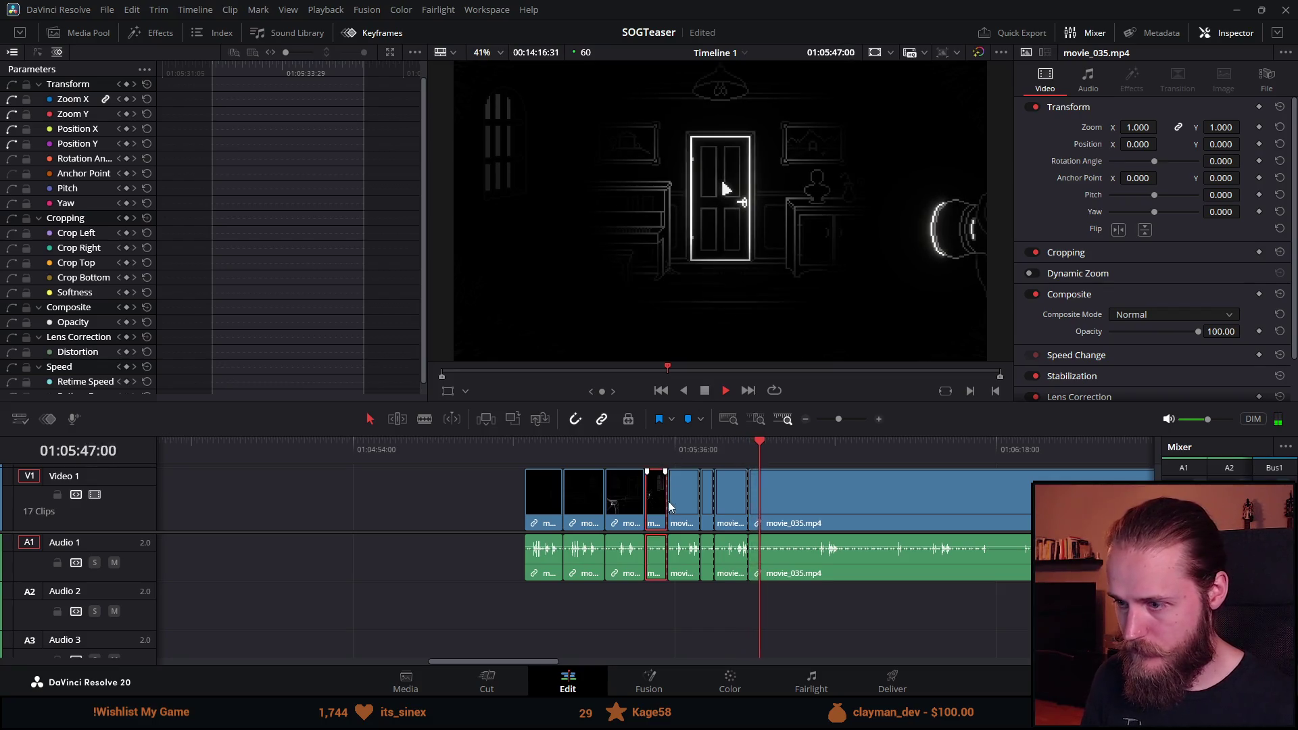
key("ctrl+z")
key("ctrl+z")
Replay the earlier clips and check the piano and door shots.
left_click(617, 443)
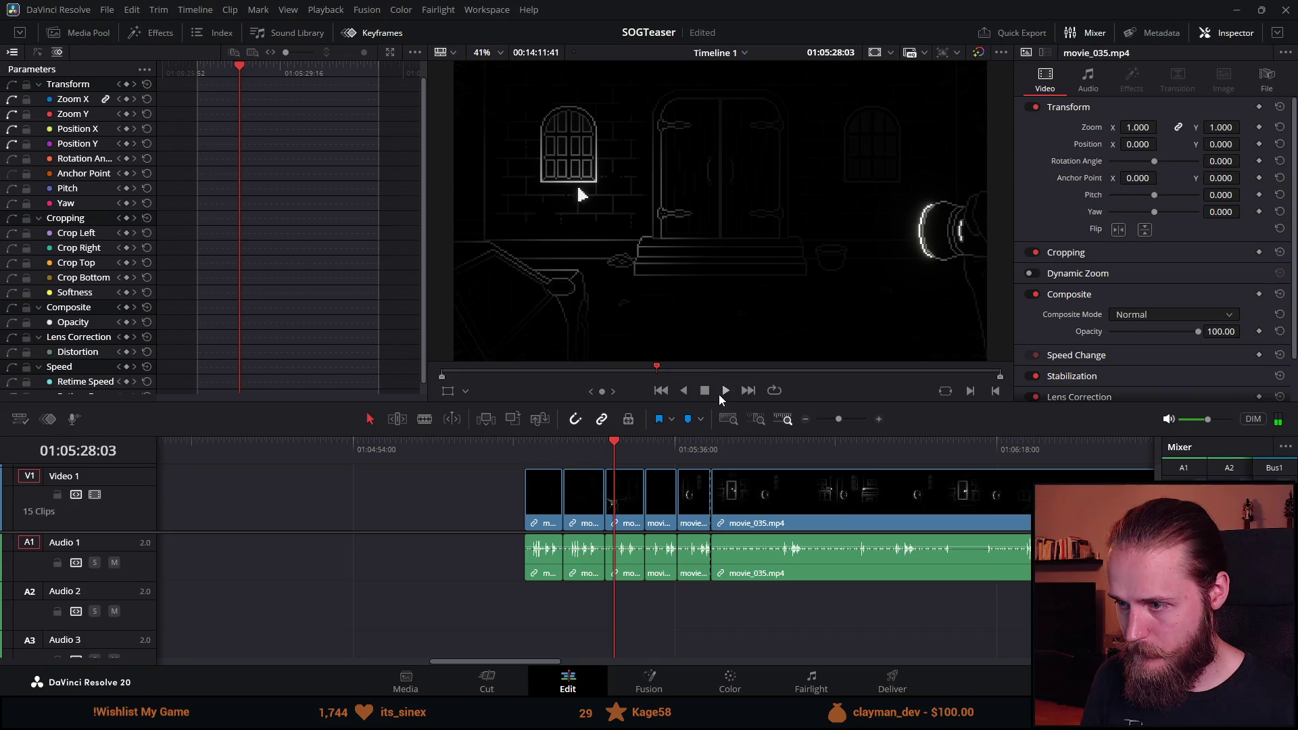
left_click(721, 393)
left_click(644, 448)
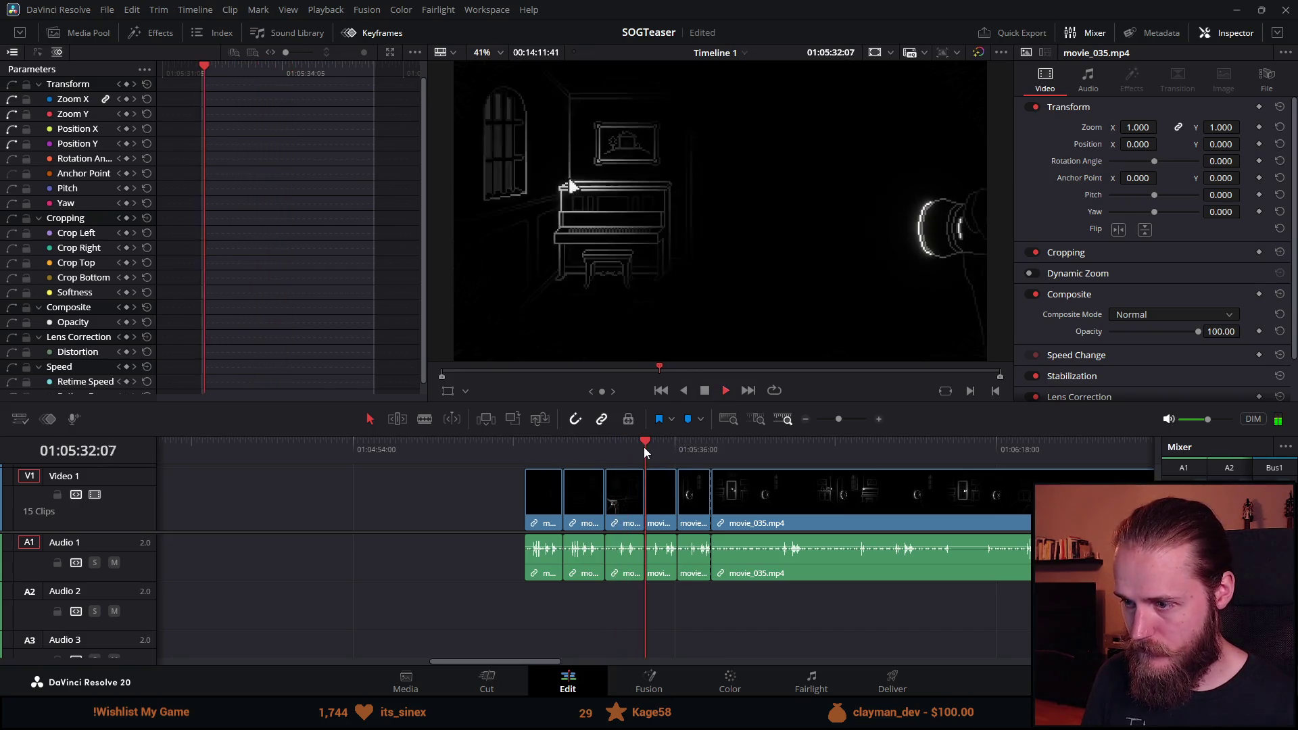
left_click(676, 444)
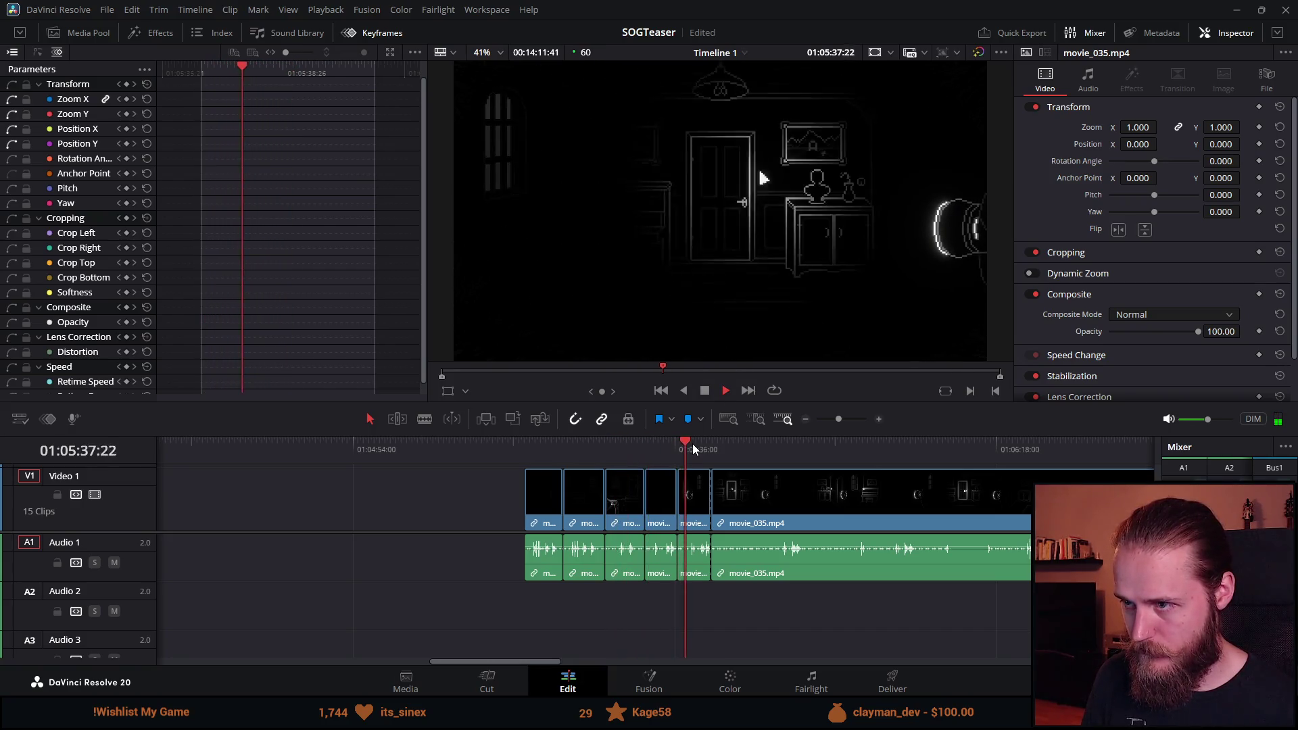
left_click(712, 442)
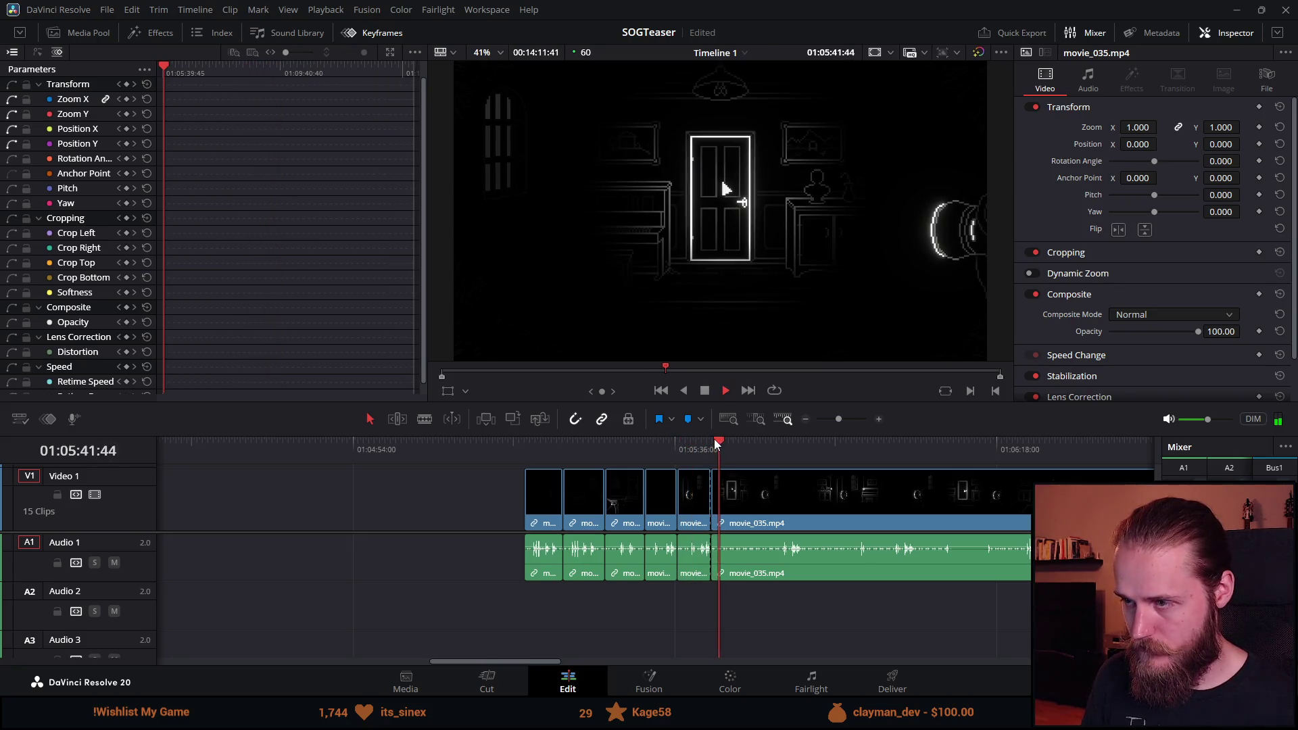
scroll(797, 476, "up", 2)
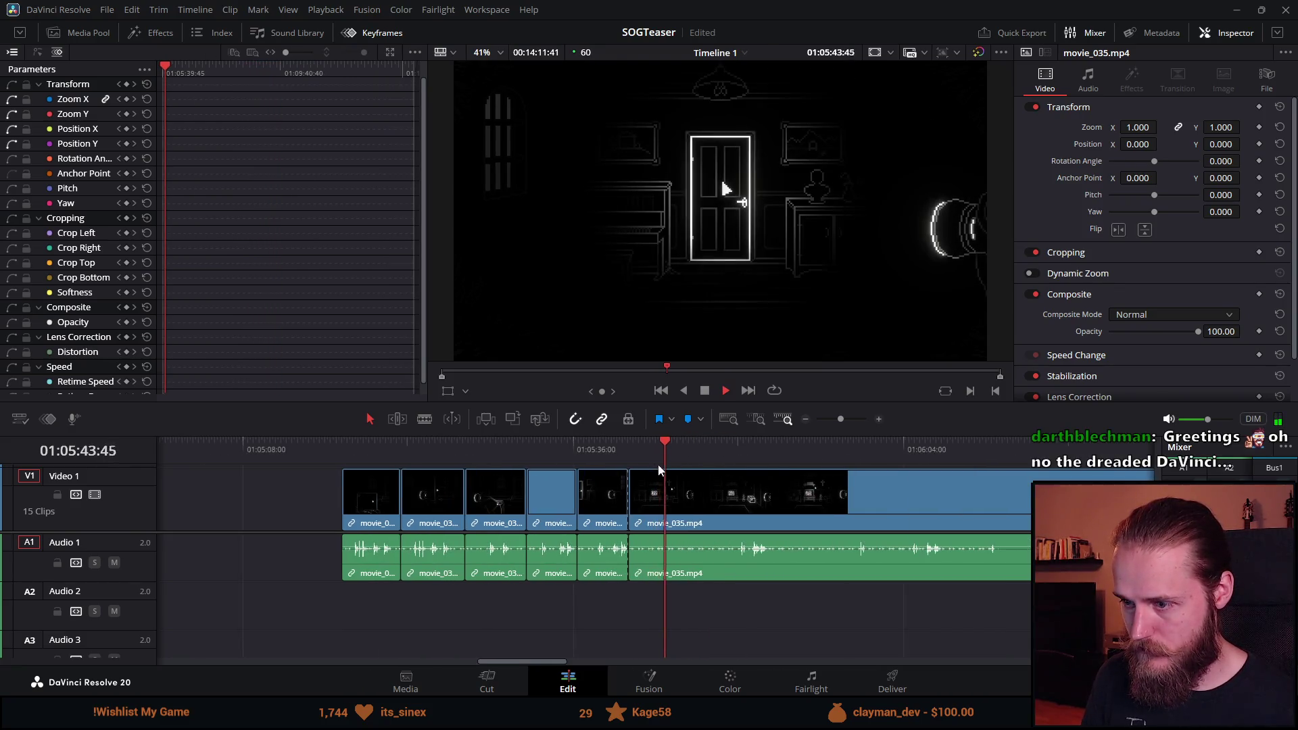
left_click(676, 446)
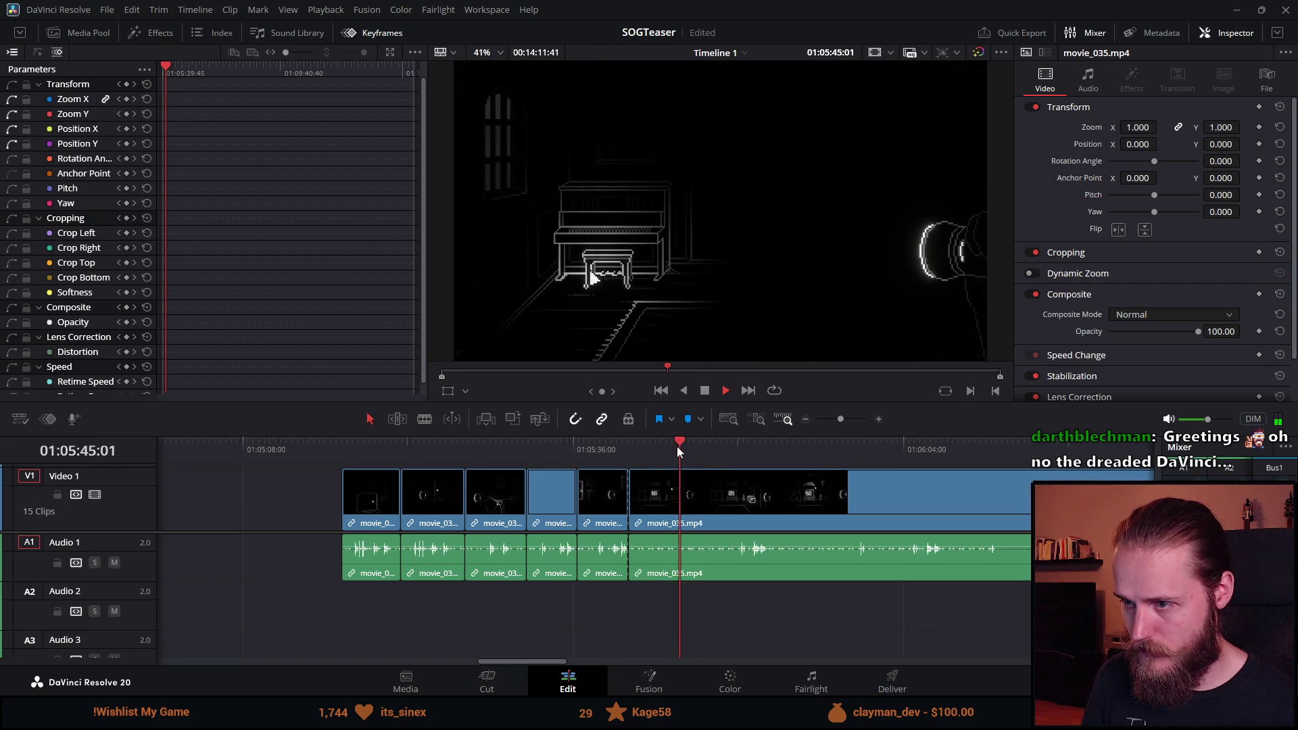
Add two more cuts to movie_035 at the following shot changes.
key("ctrl+b")
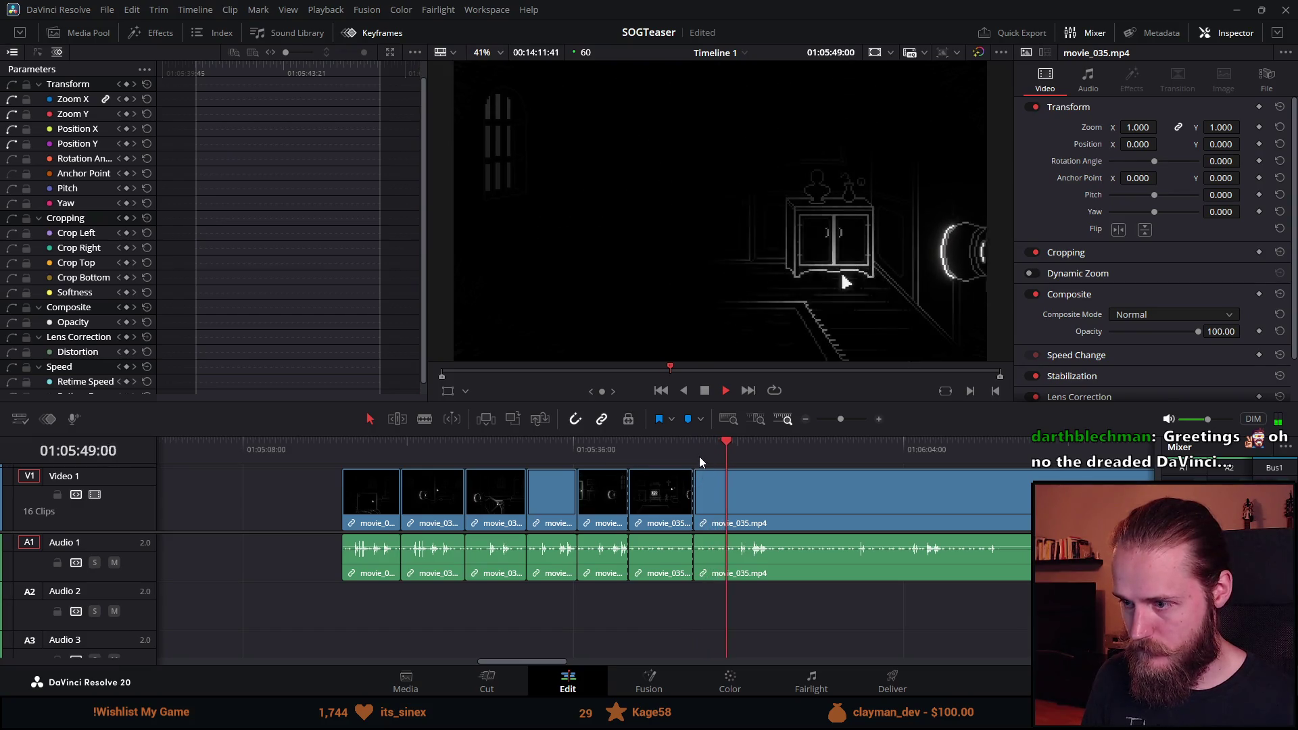
left_click(698, 449)
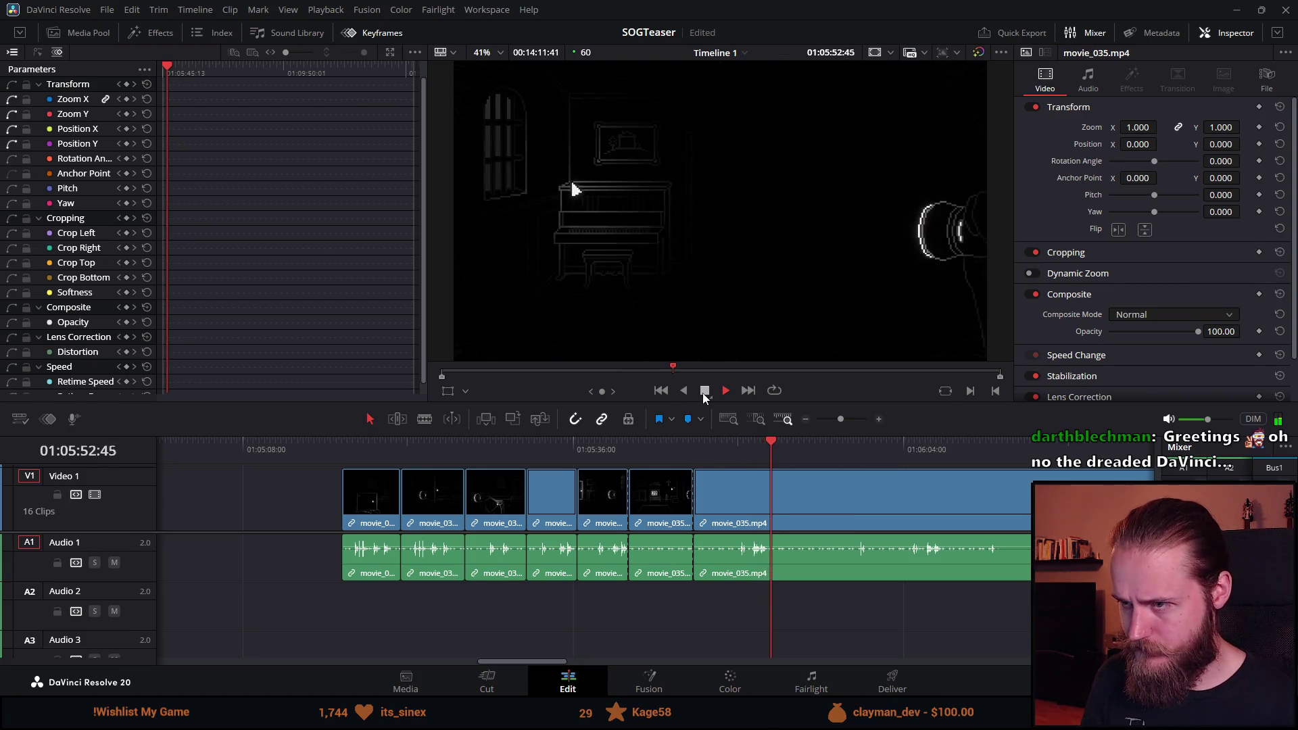
left_click(725, 445)
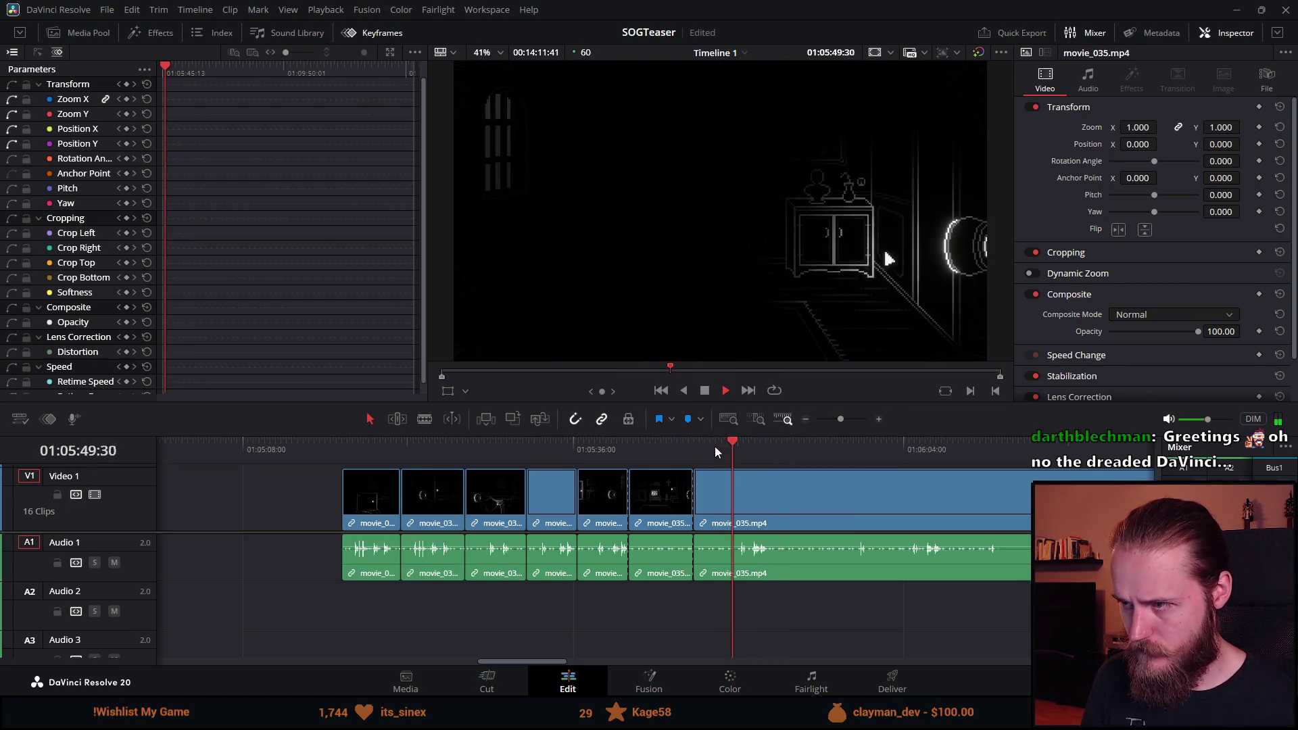
left_click(715, 447)
key("ctrl+b")
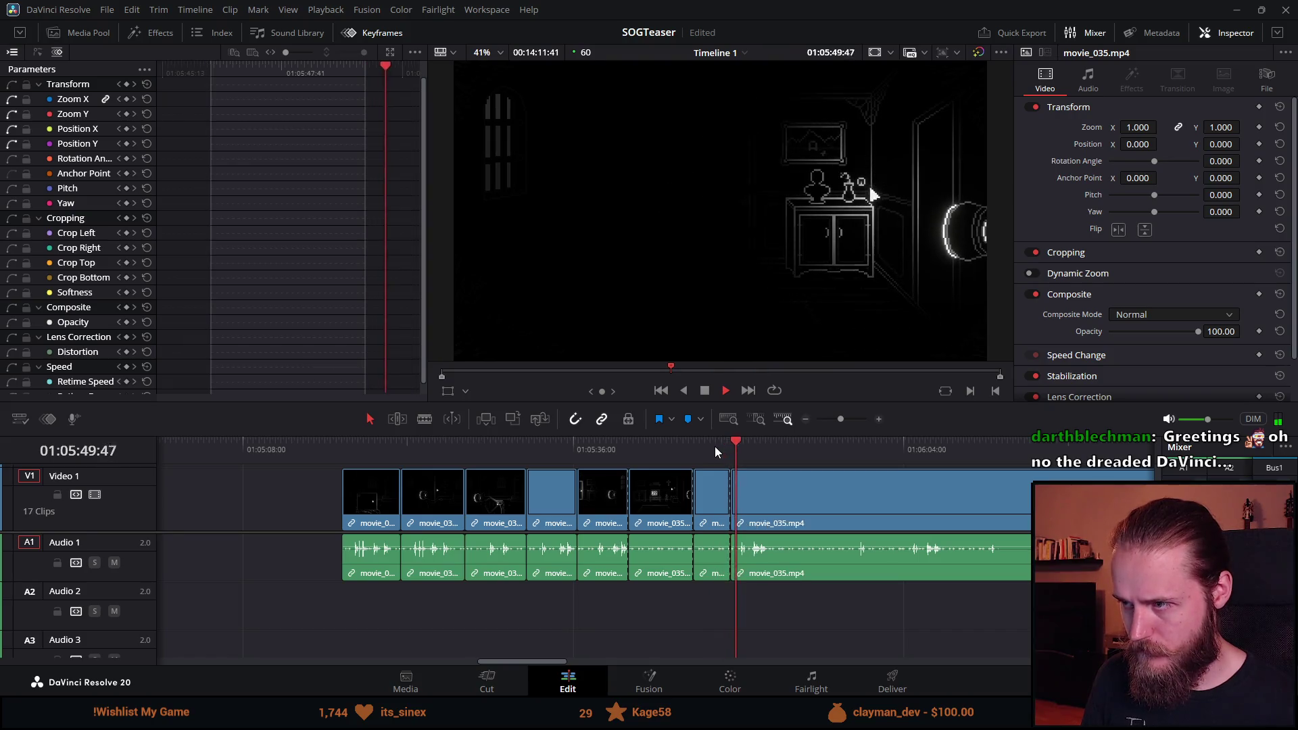
Ripple-delete the stray sliver of movie_035 and review the door shot.
left_click(695, 456)
left_click(708, 505)
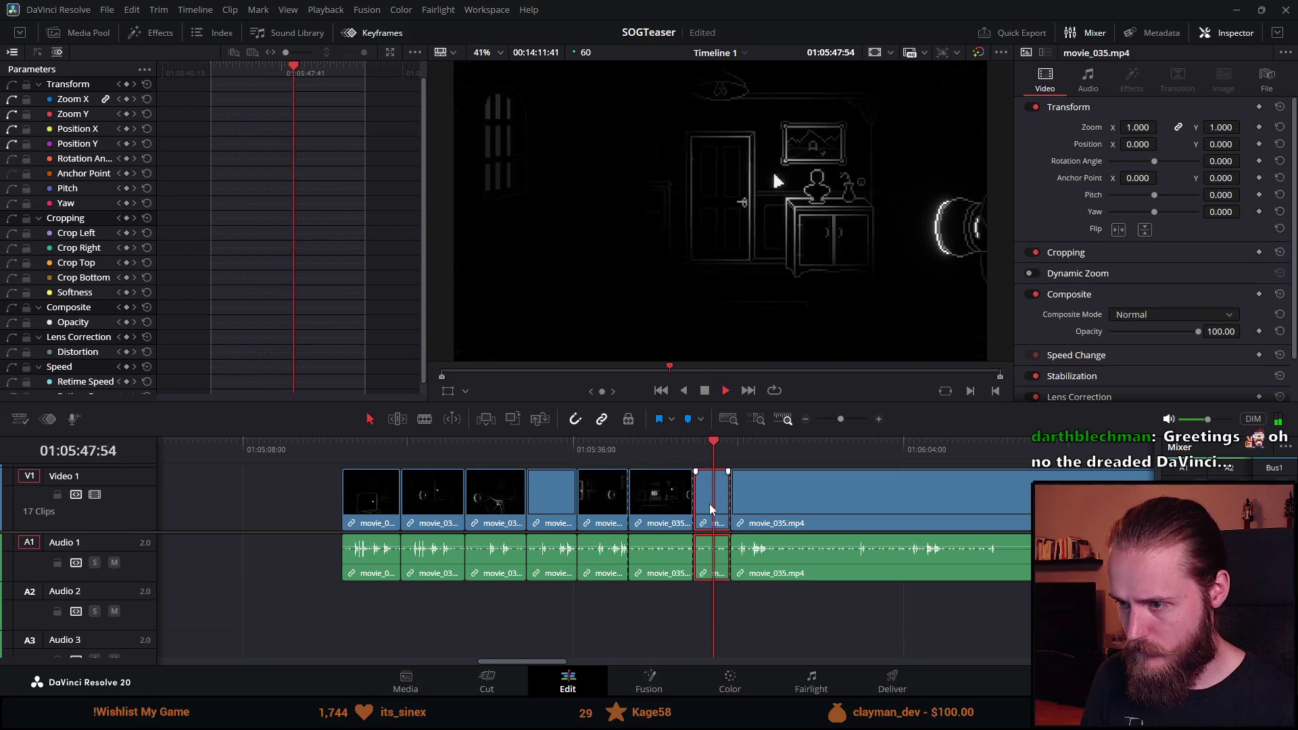
key("Delete")
left_click(630, 446)
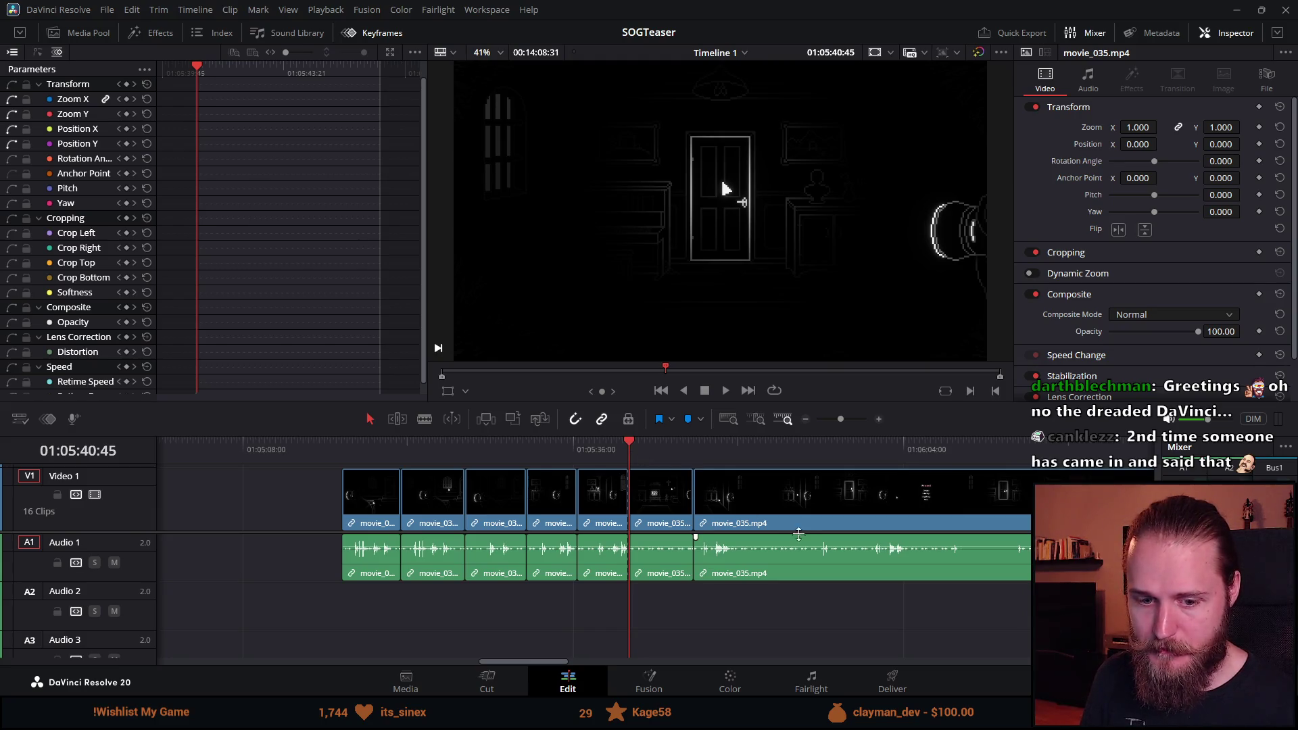
scroll(796, 532, "up", 1)
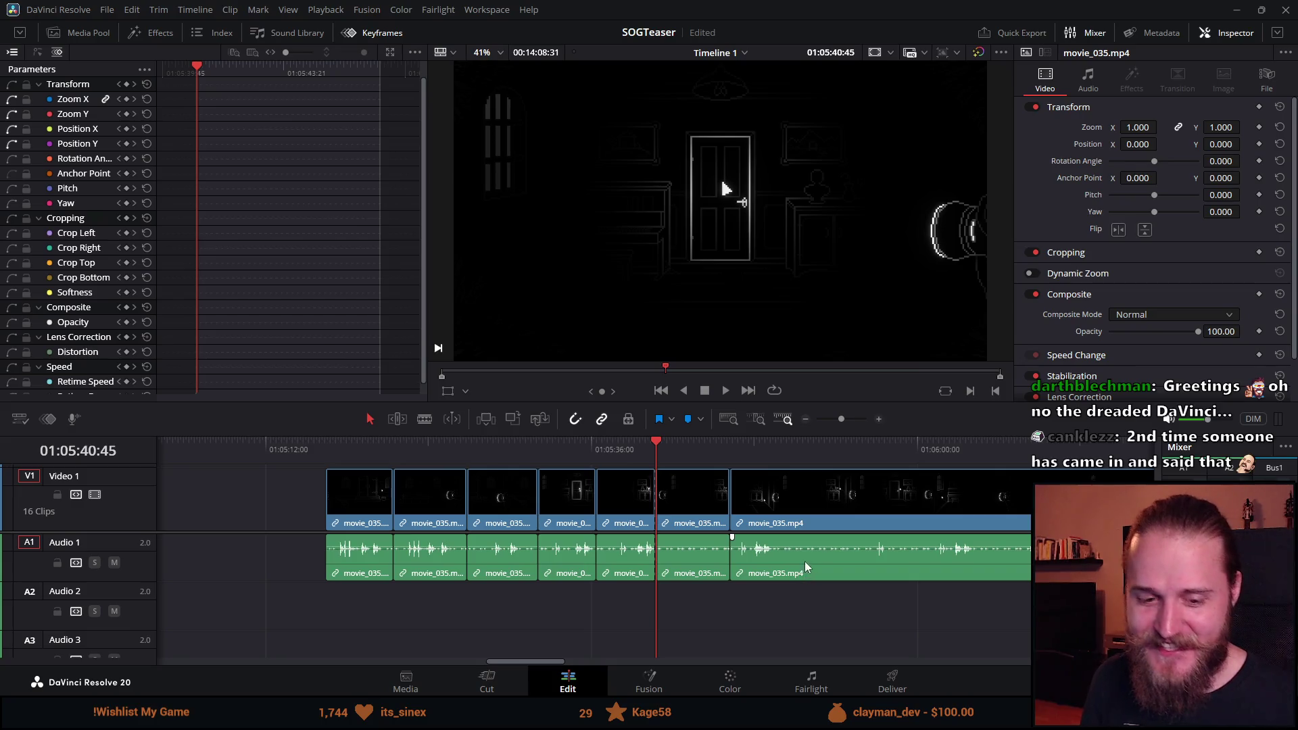
Ripple-delete an unwanted clip and replay the edited section.
scroll(807, 565, "up", 1)
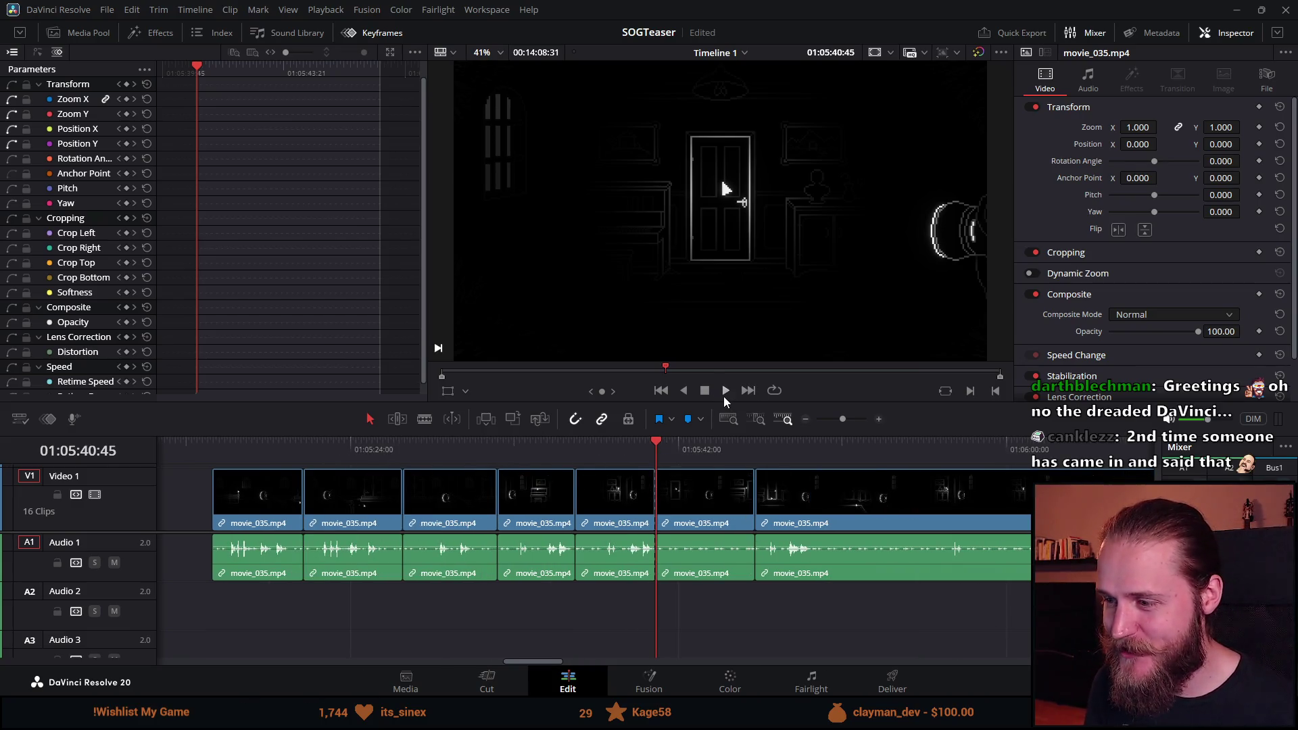
left_click(724, 395)
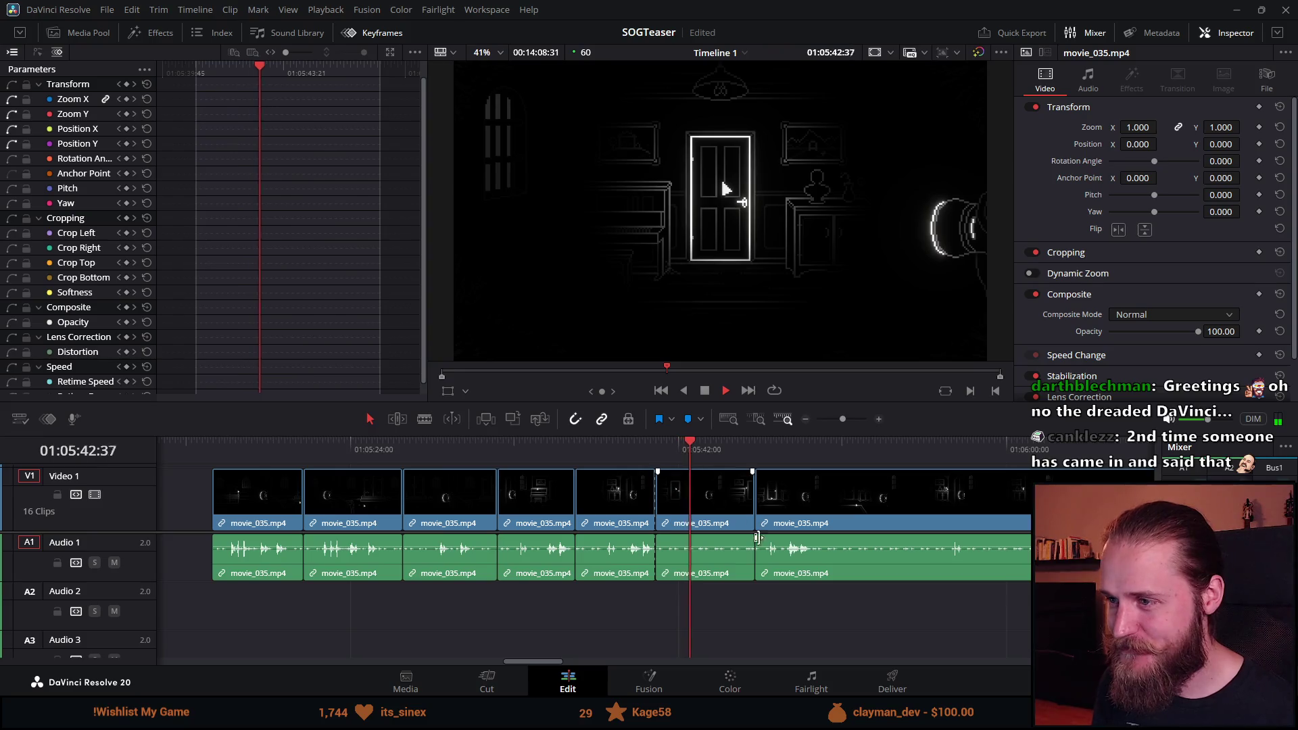
left_click(678, 502)
key("Delete")
key("Up")
key("Up")
left_click(724, 397)
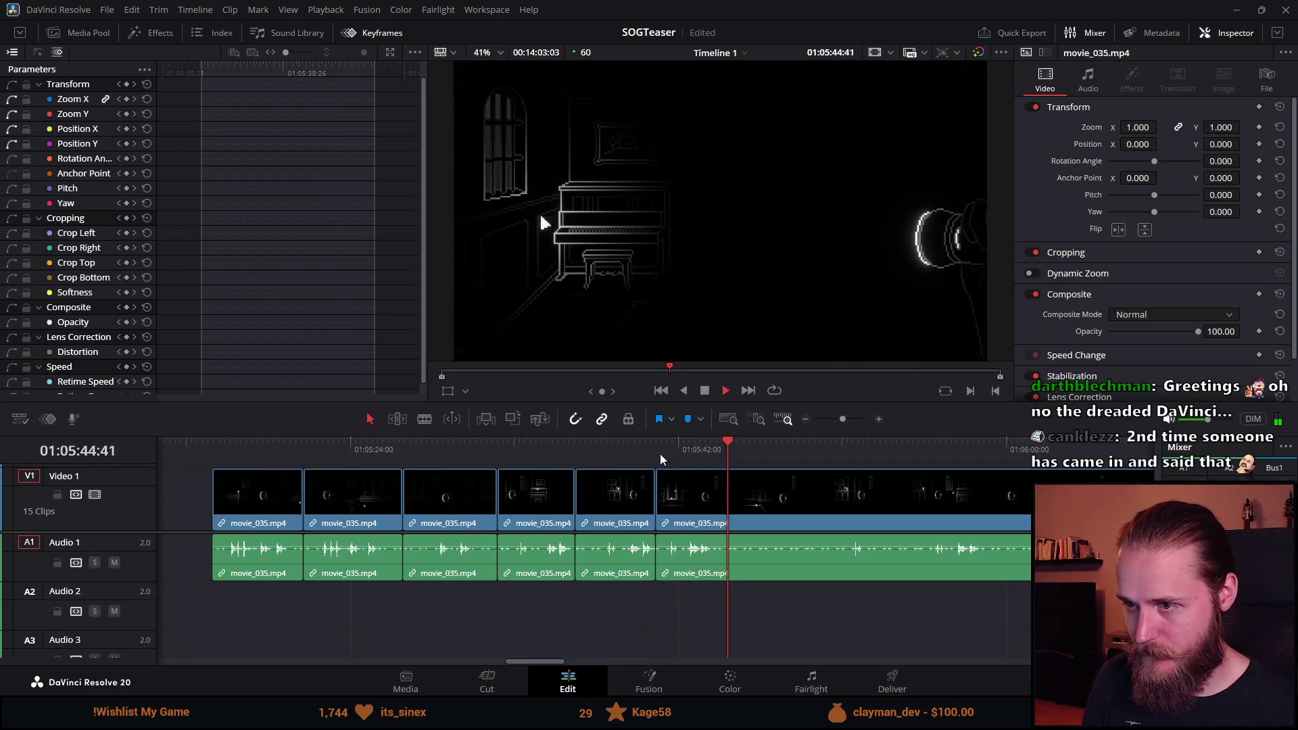
Blade the clip three times during playback and ripple-delete a short piece between cuts.
key("ctrl+b")
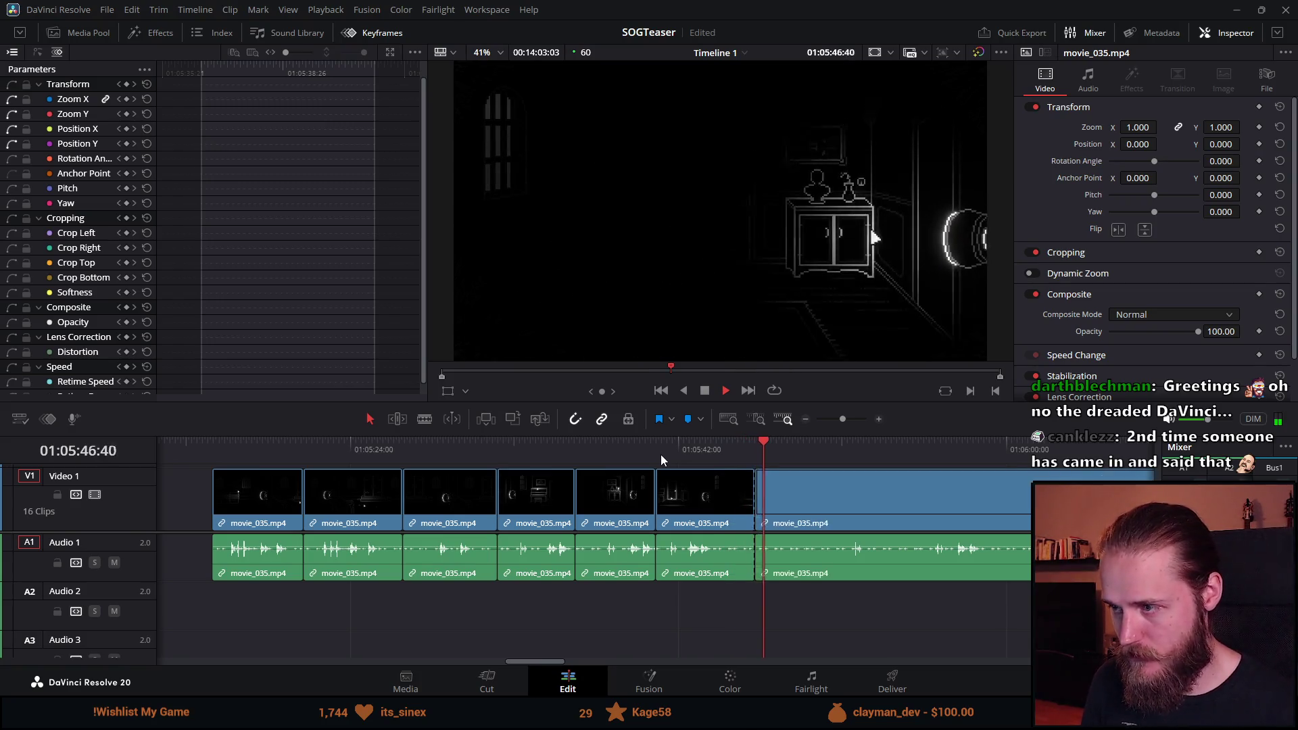
left_click(760, 449)
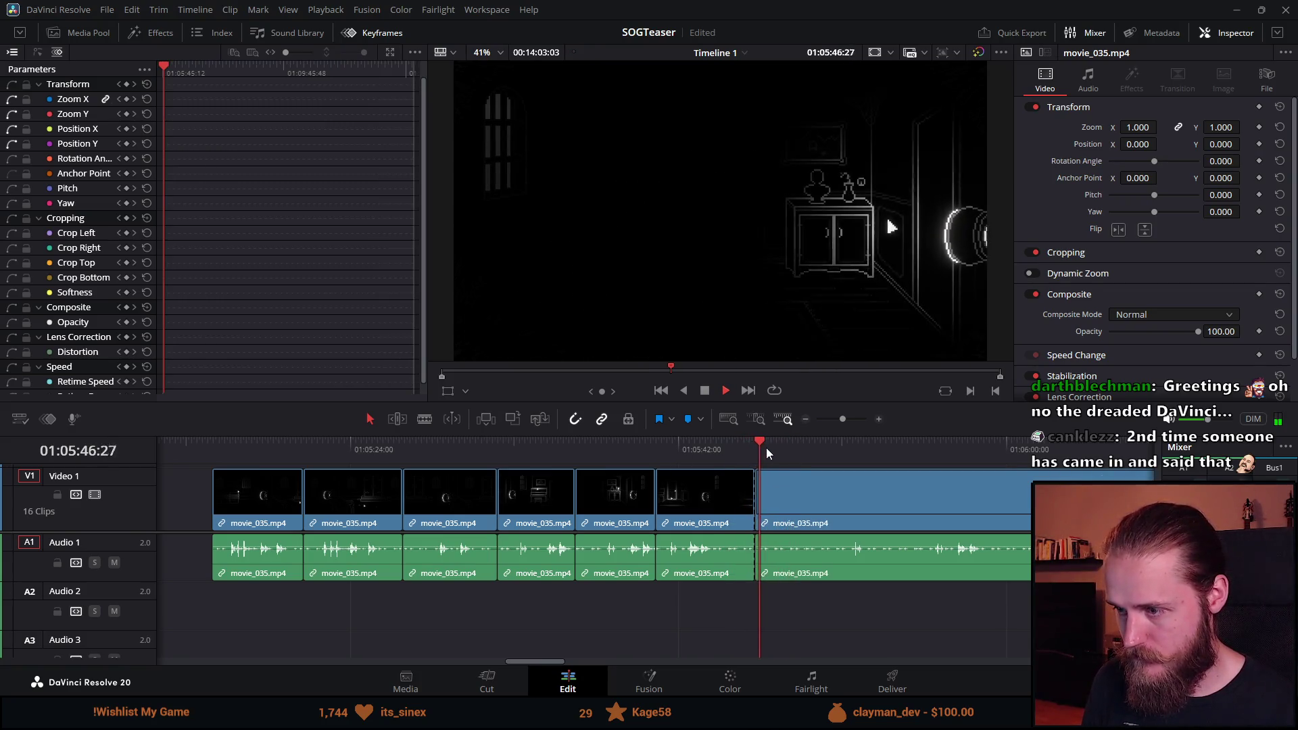
key("ctrl+b")
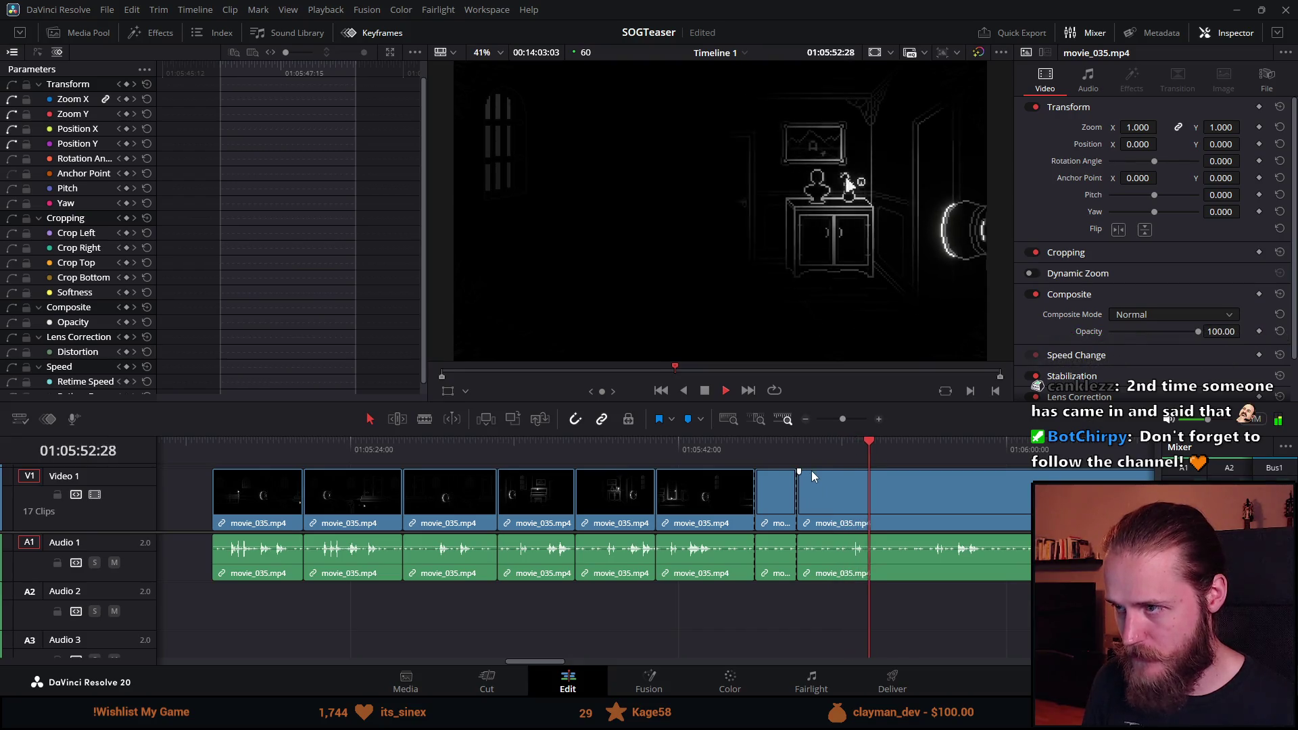
left_click(816, 459)
key("ctrl+b")
left_click(807, 507)
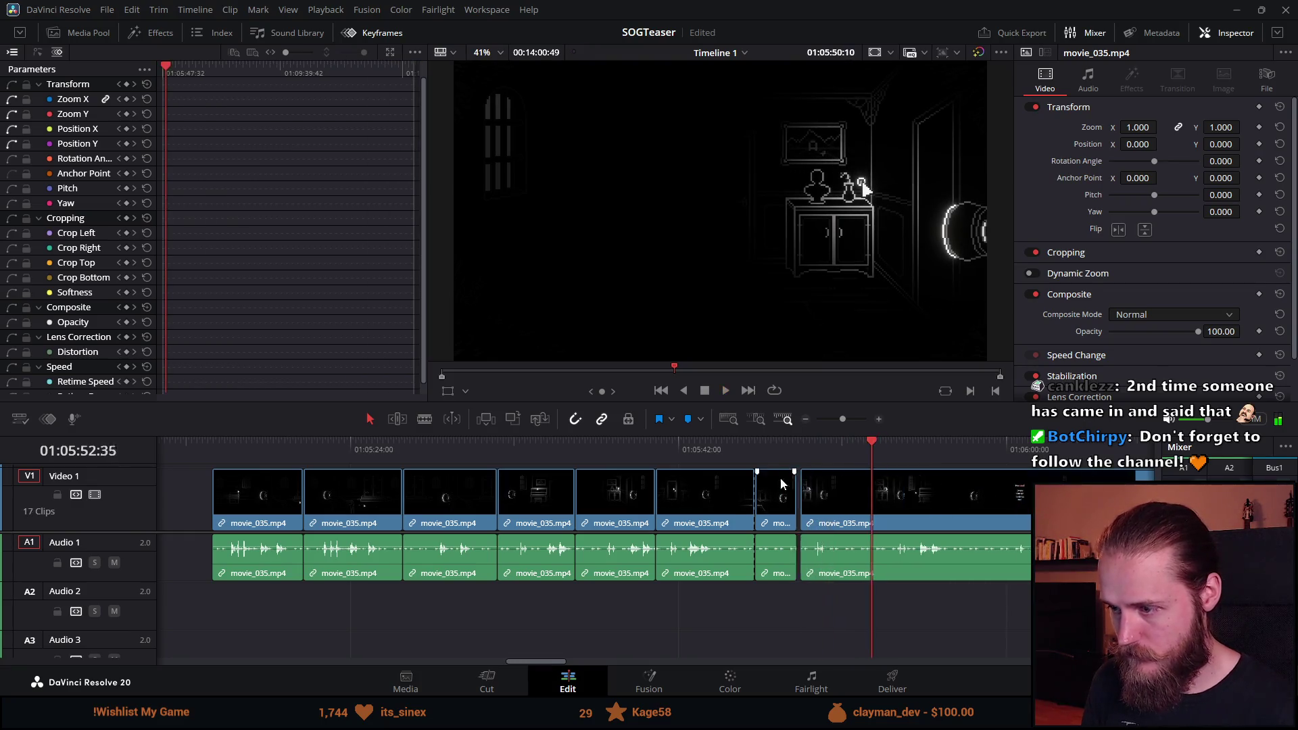
key("Delete")
left_click(757, 457)
Ripple-delete the next short piece, then cut again and remove the piece before the cut.
left_click(721, 391)
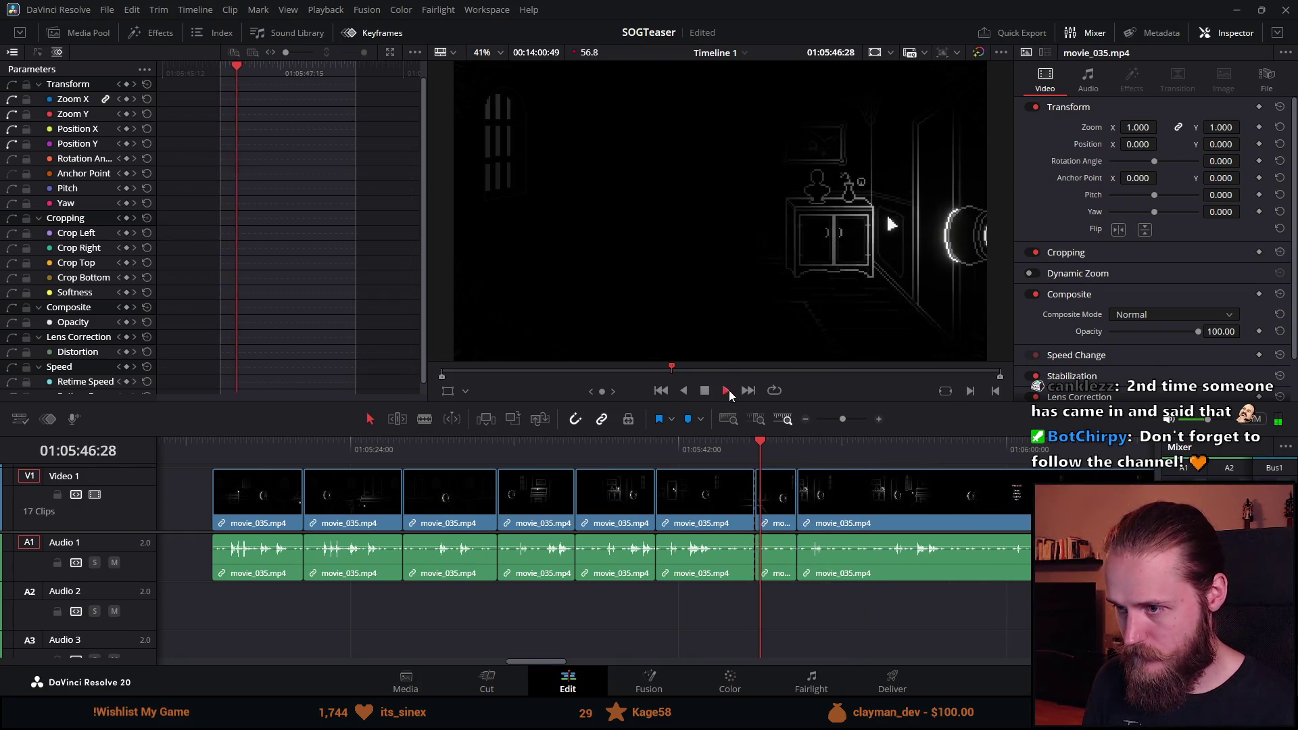
left_click(771, 497)
key("Delete")
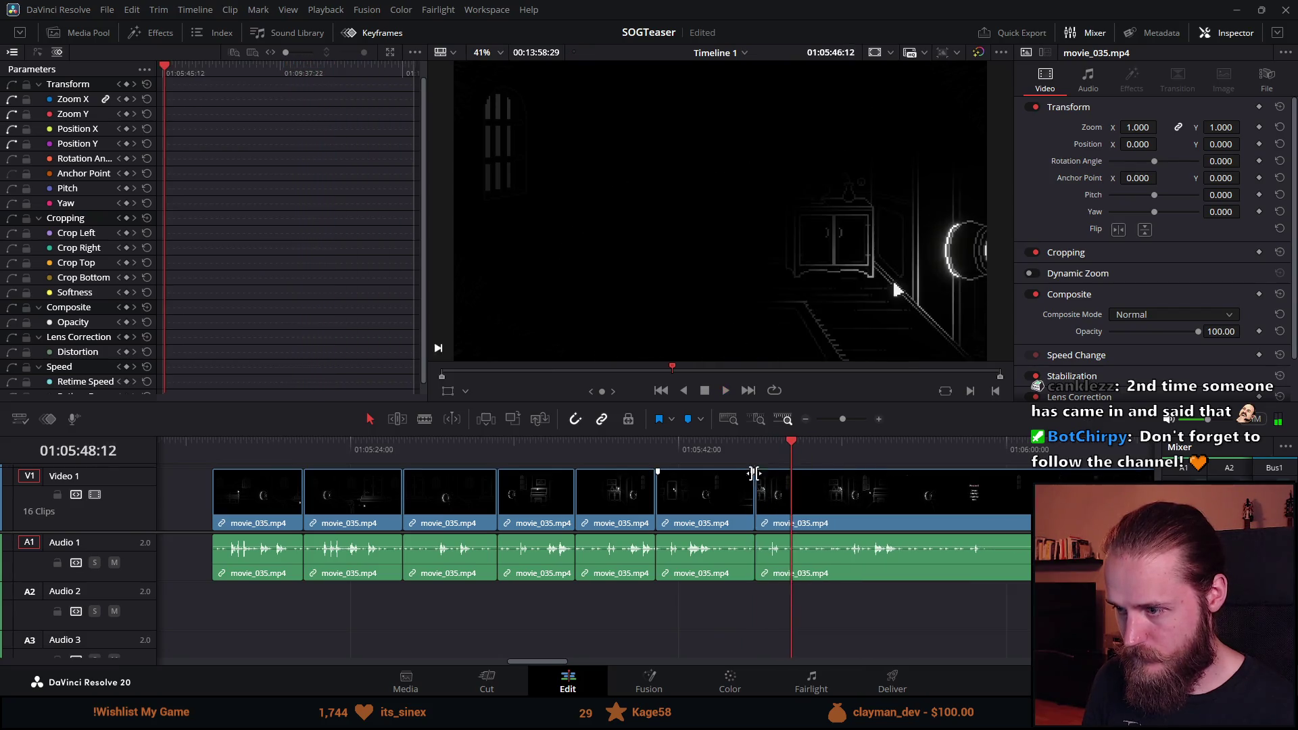
left_click(731, 391)
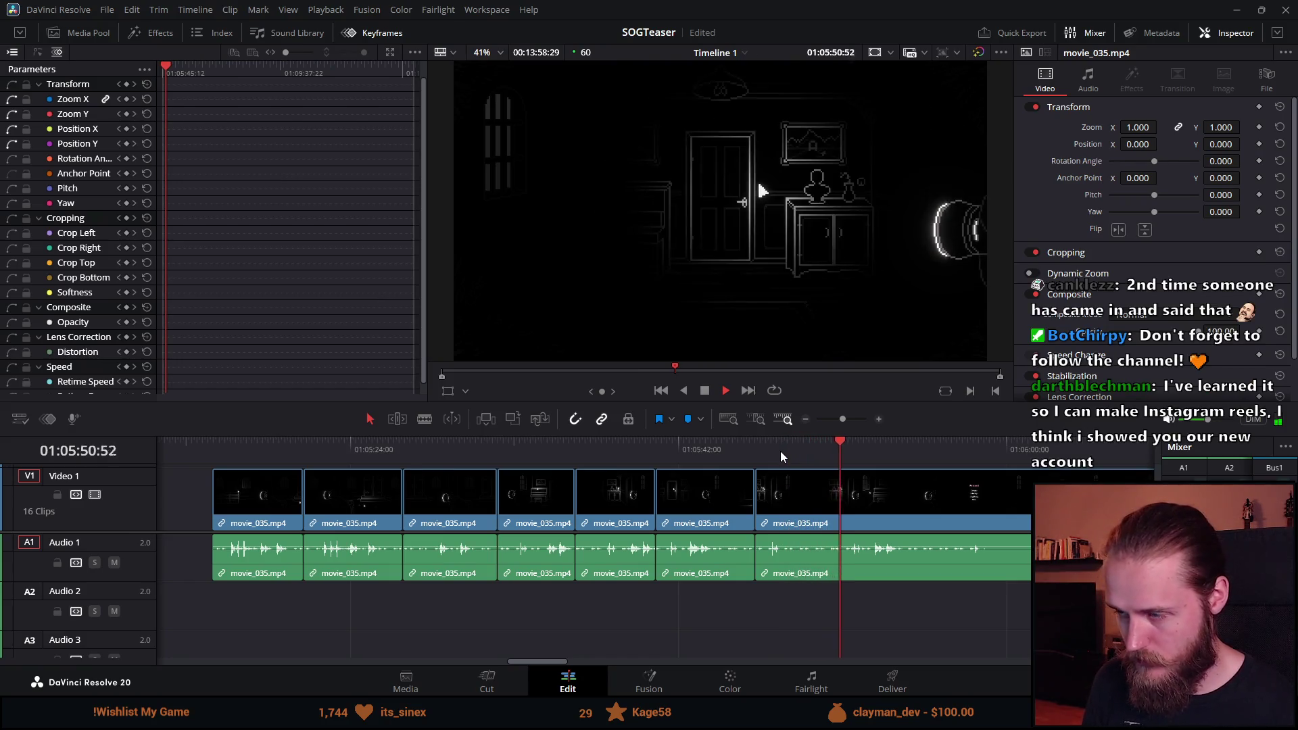
left_click(797, 443)
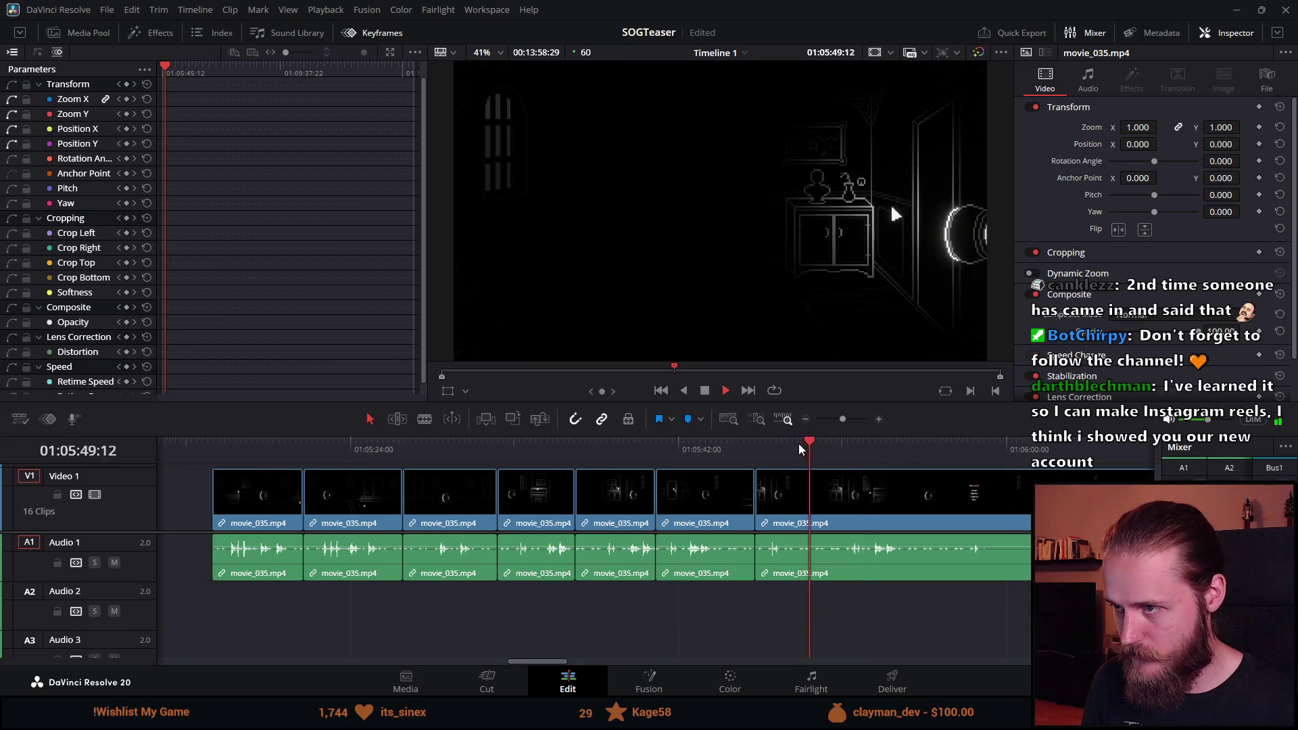
key("ctrl+b")
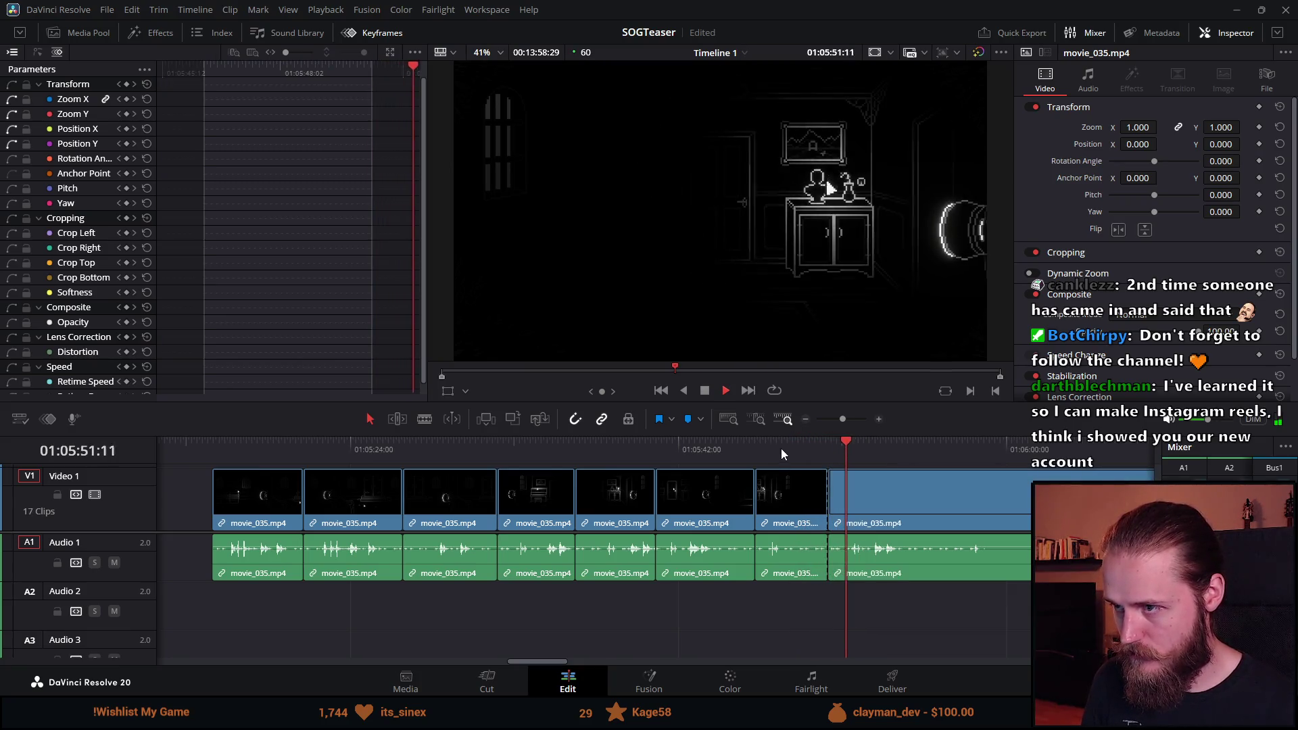
key("BackSpace")
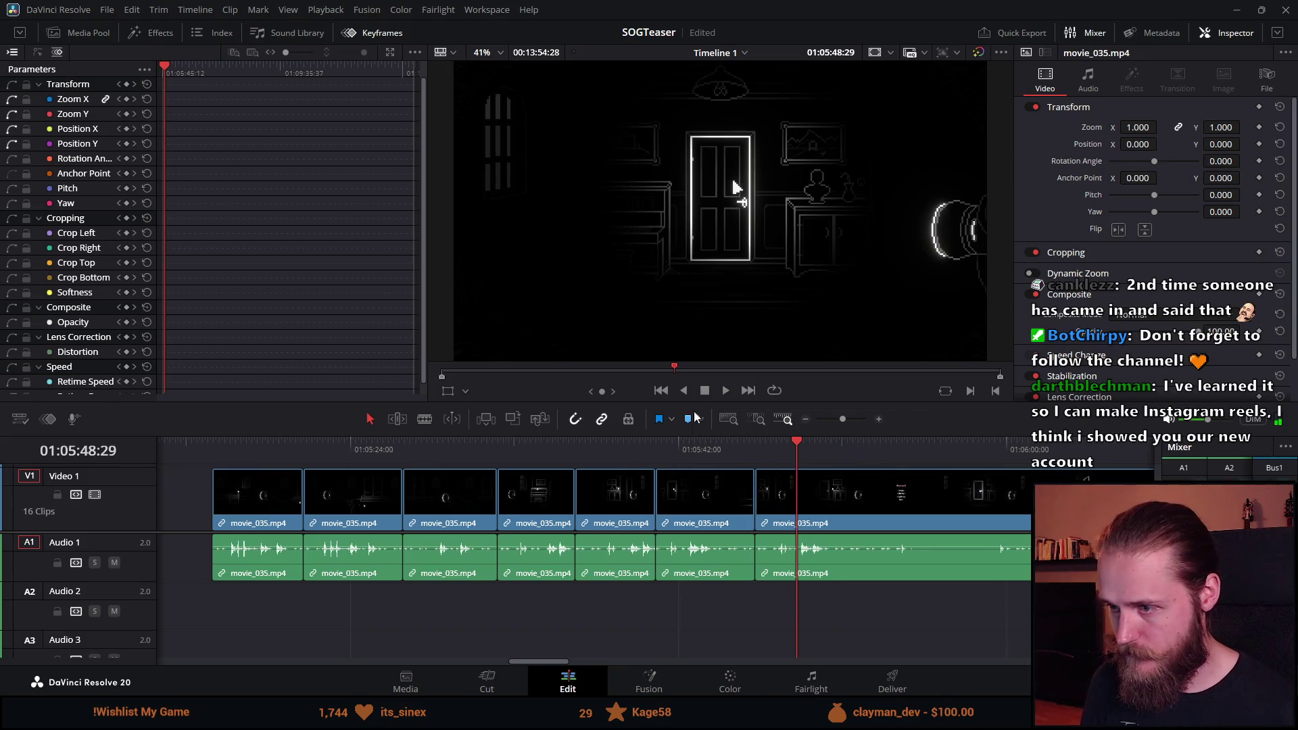
Add another cut during playback and move the playhead to about 01:05:53.
left_click(725, 390)
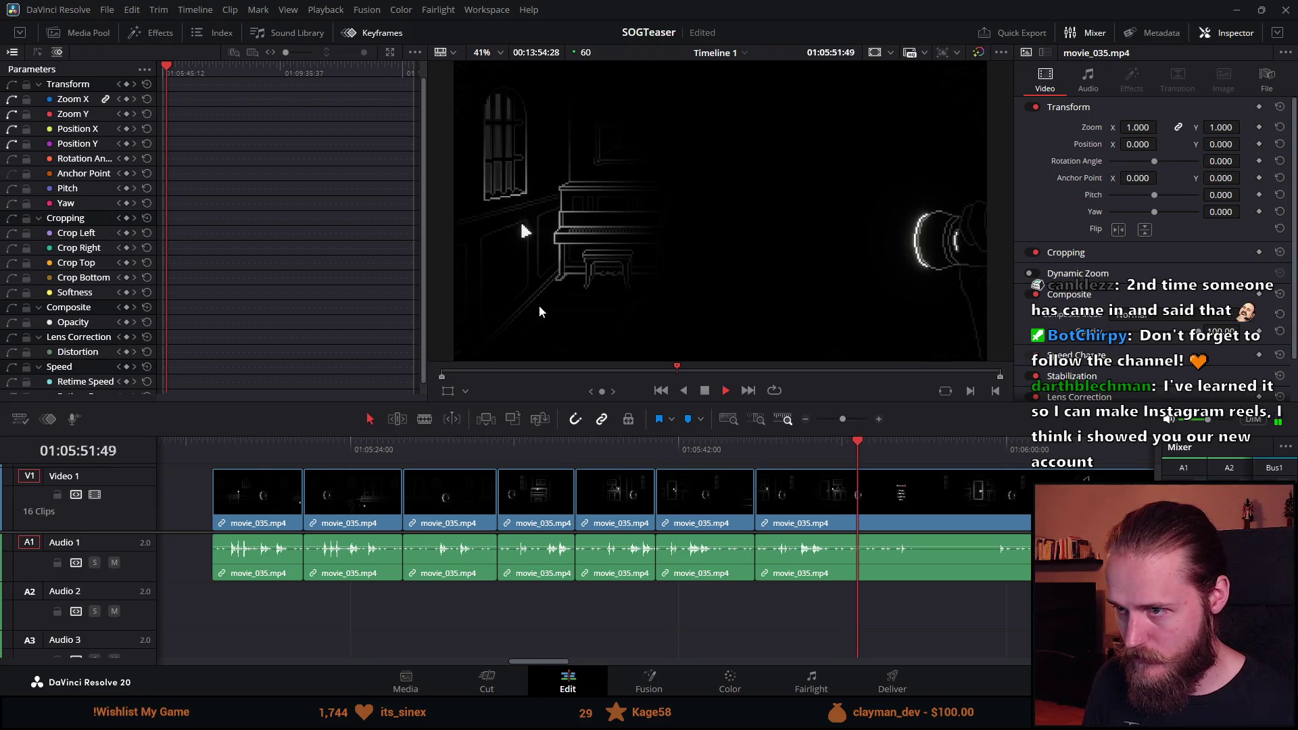
key("ctrl+b")
left_click(688, 446)
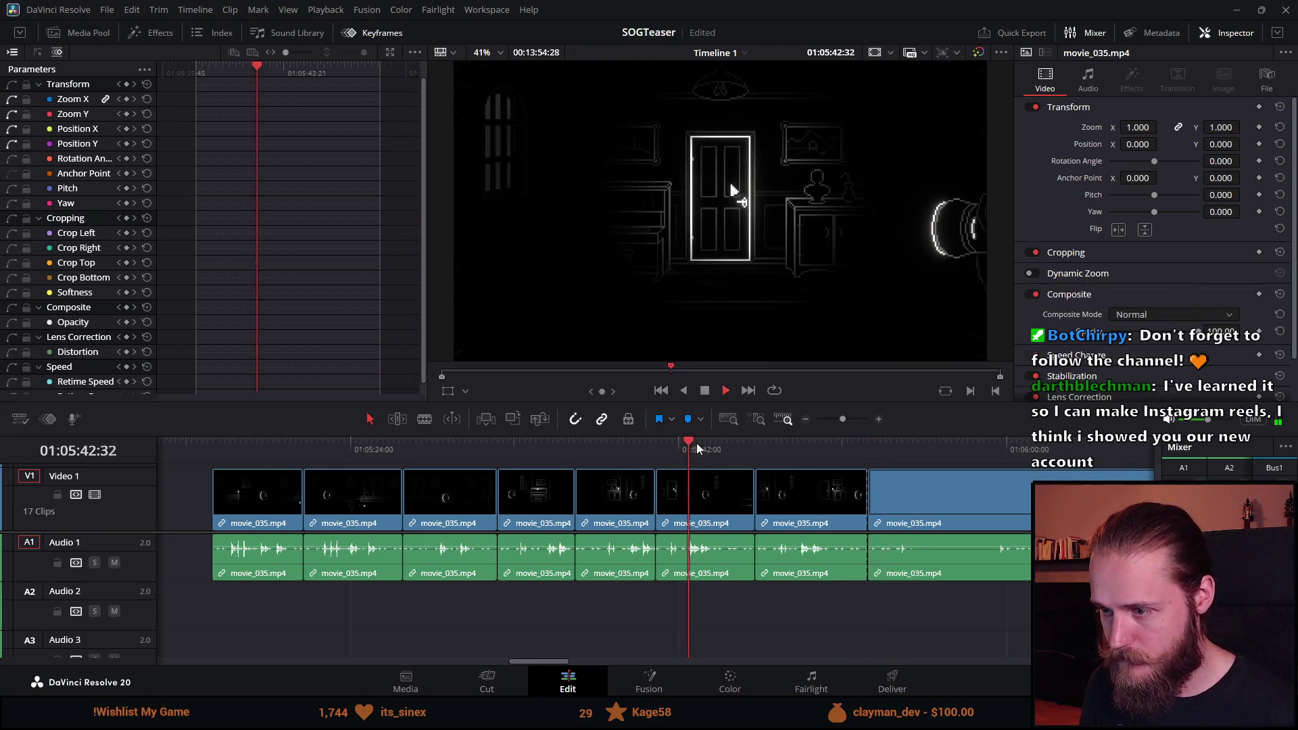
left_click_drag(839, 445, 888, 445)
Play the movie_035 footage from about 01:05:59 to find the cut point.
scroll(845, 475, "down", 2)
scroll(845, 480, "up", 2)
left_click_drag(696, 445, 784, 449)
key("space")
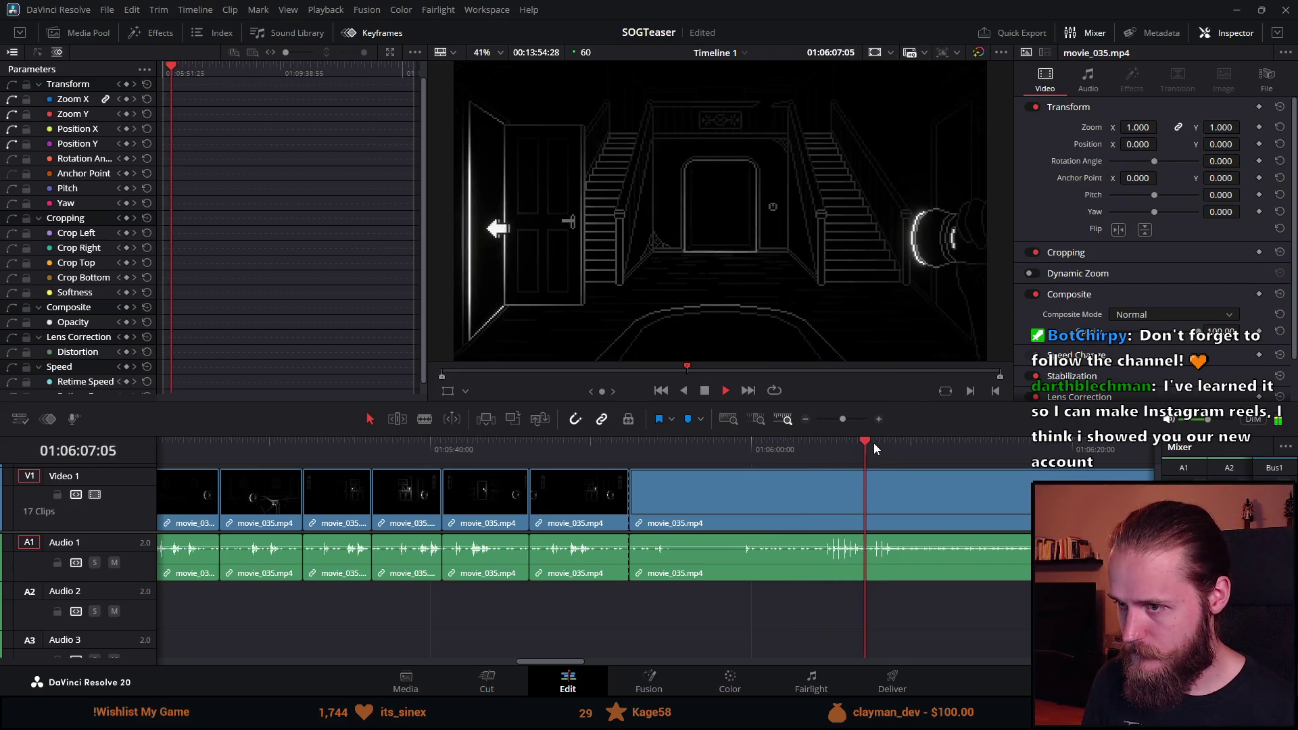
left_click(707, 395)
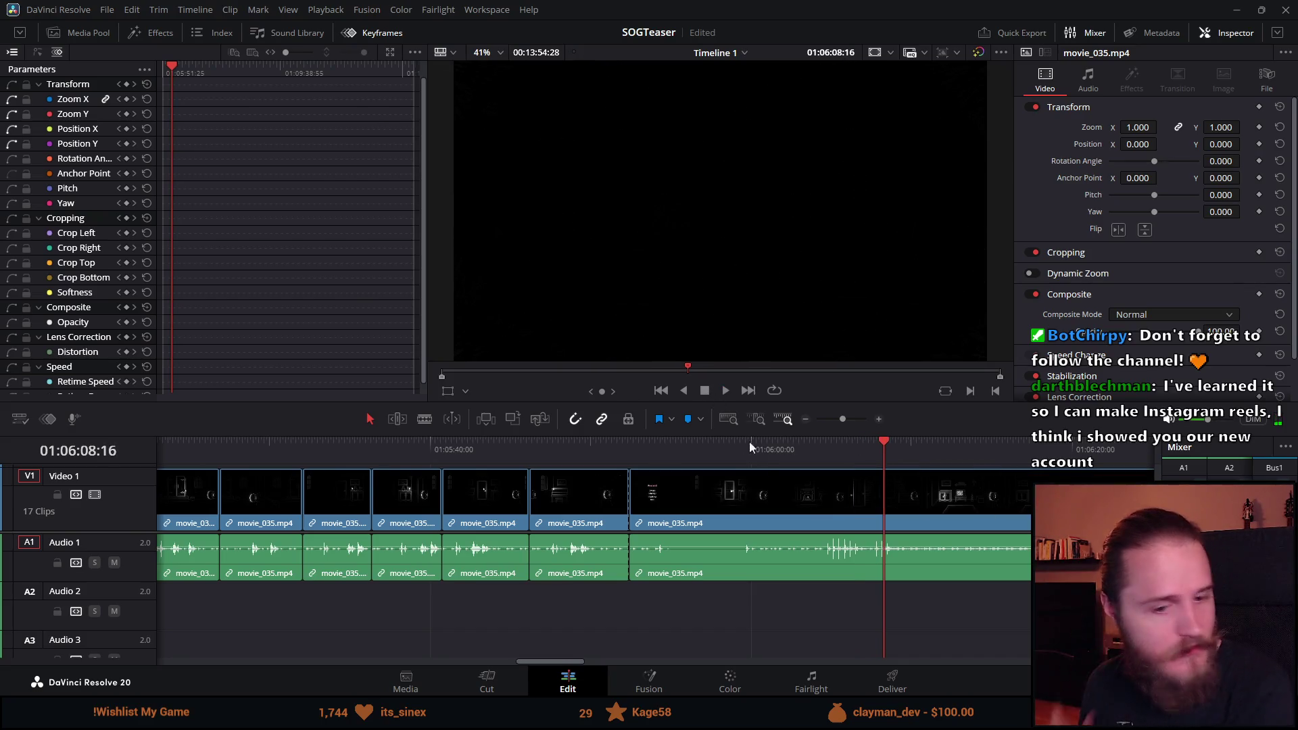
scroll(813, 494, "right", 5)
left_click(724, 392)
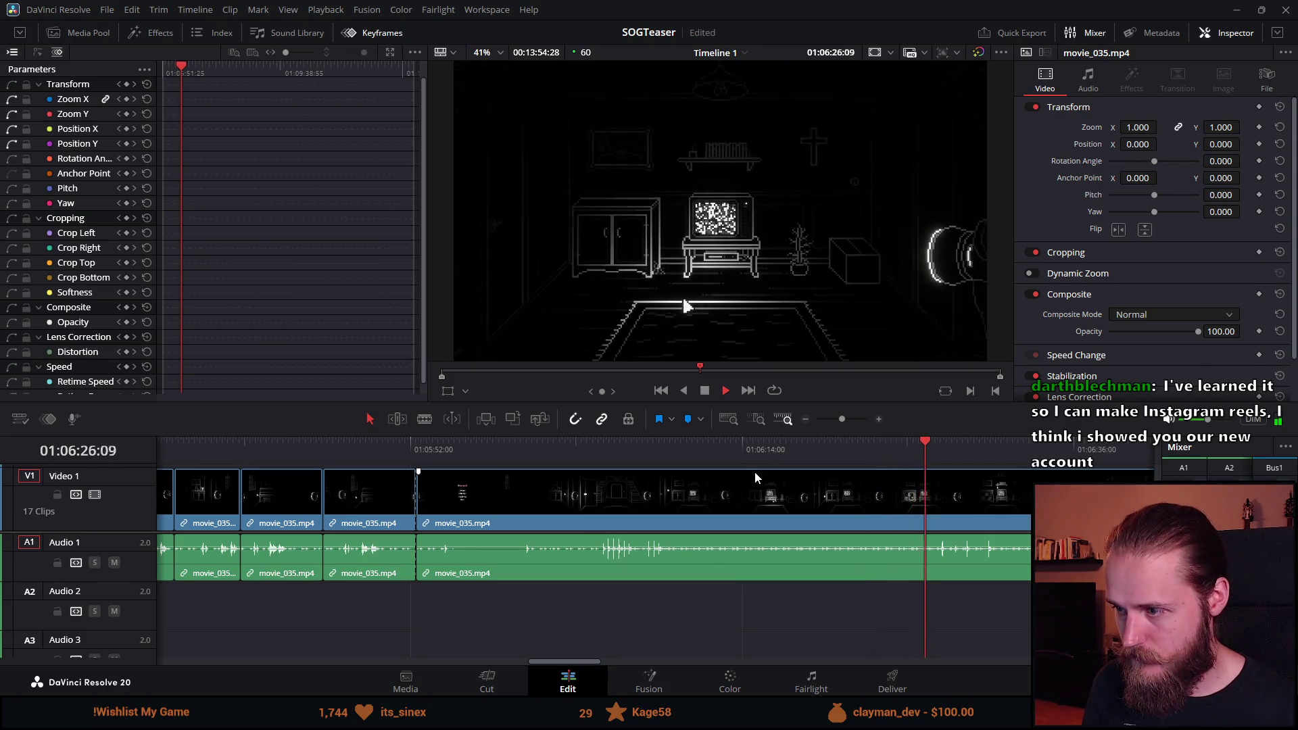
left_click(905, 452)
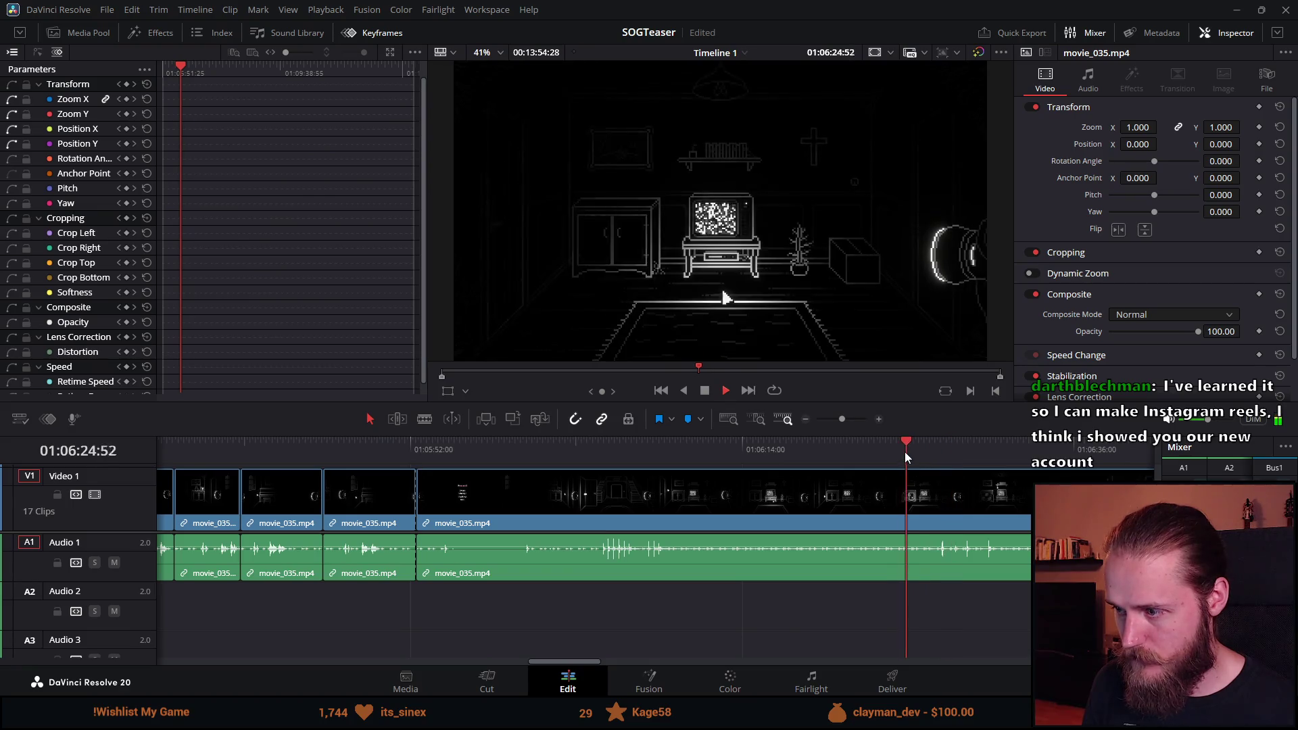
Cut the clip and ripple-delete the long unwanted movie_035 stretch.
key("ctrl+b")
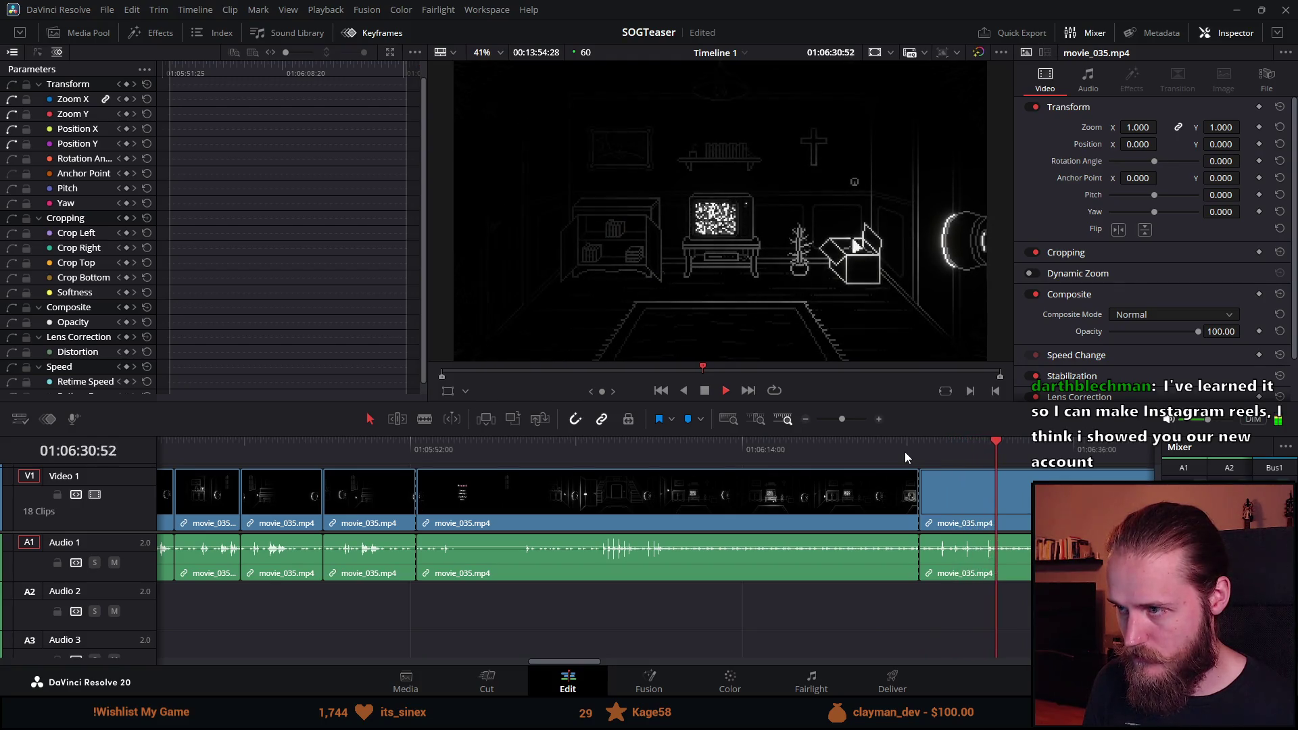
left_click(661, 490)
key("Delete")
left_click(661, 491)
key("Delete")
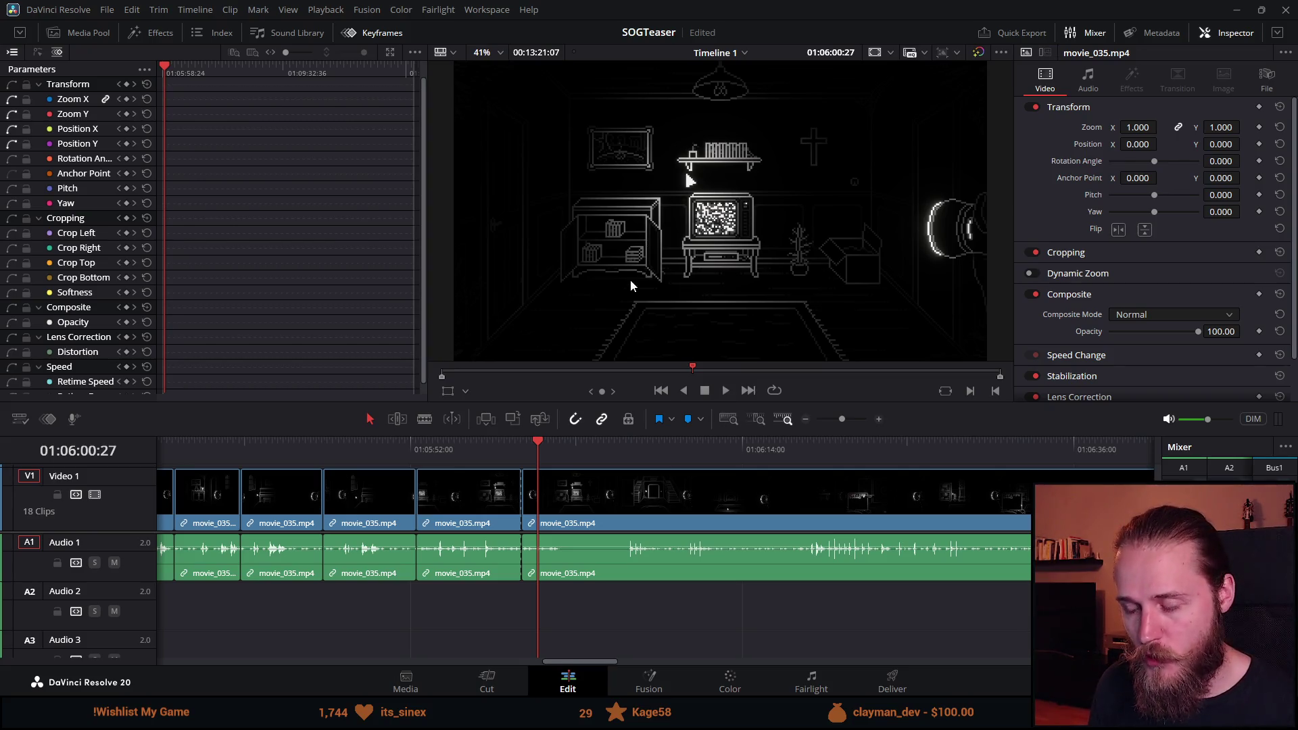
Replay the new join and skip ahead to about 01:06:07.
left_click(724, 390)
scroll(814, 525, "up", 1)
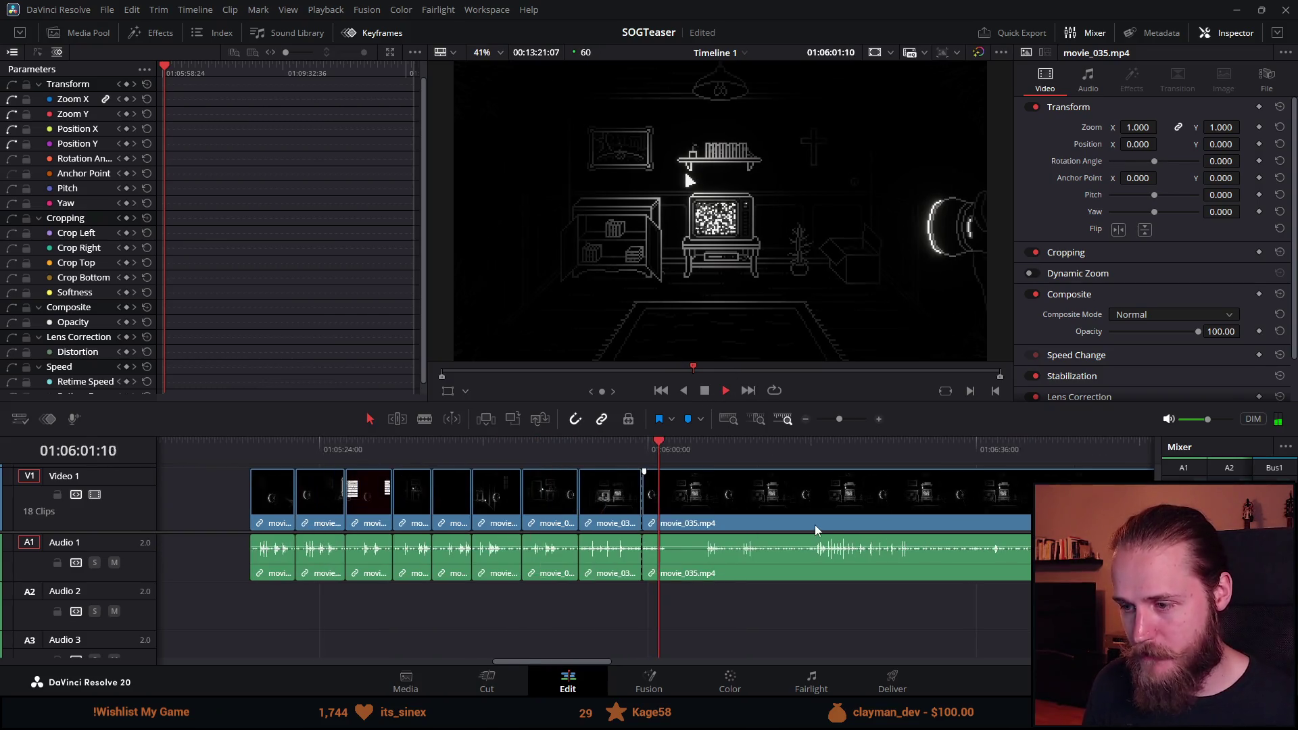
left_click(622, 451)
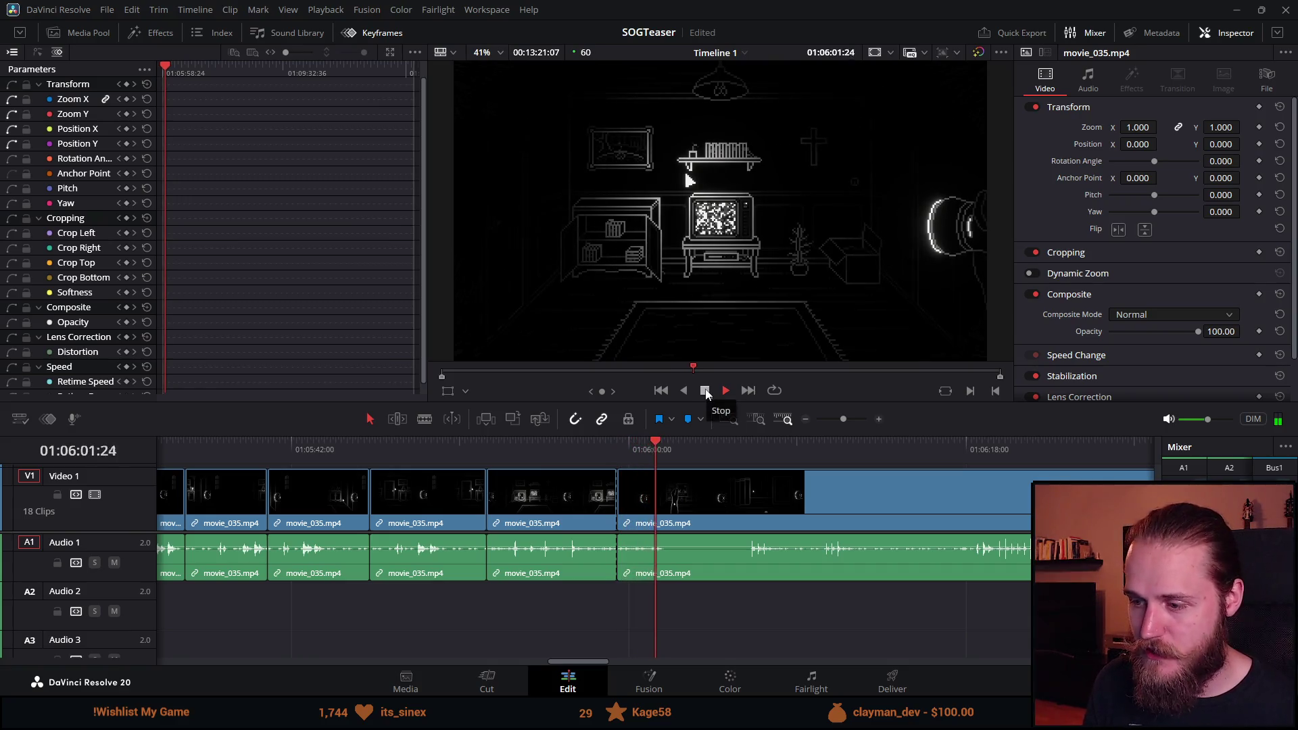
left_click(614, 448)
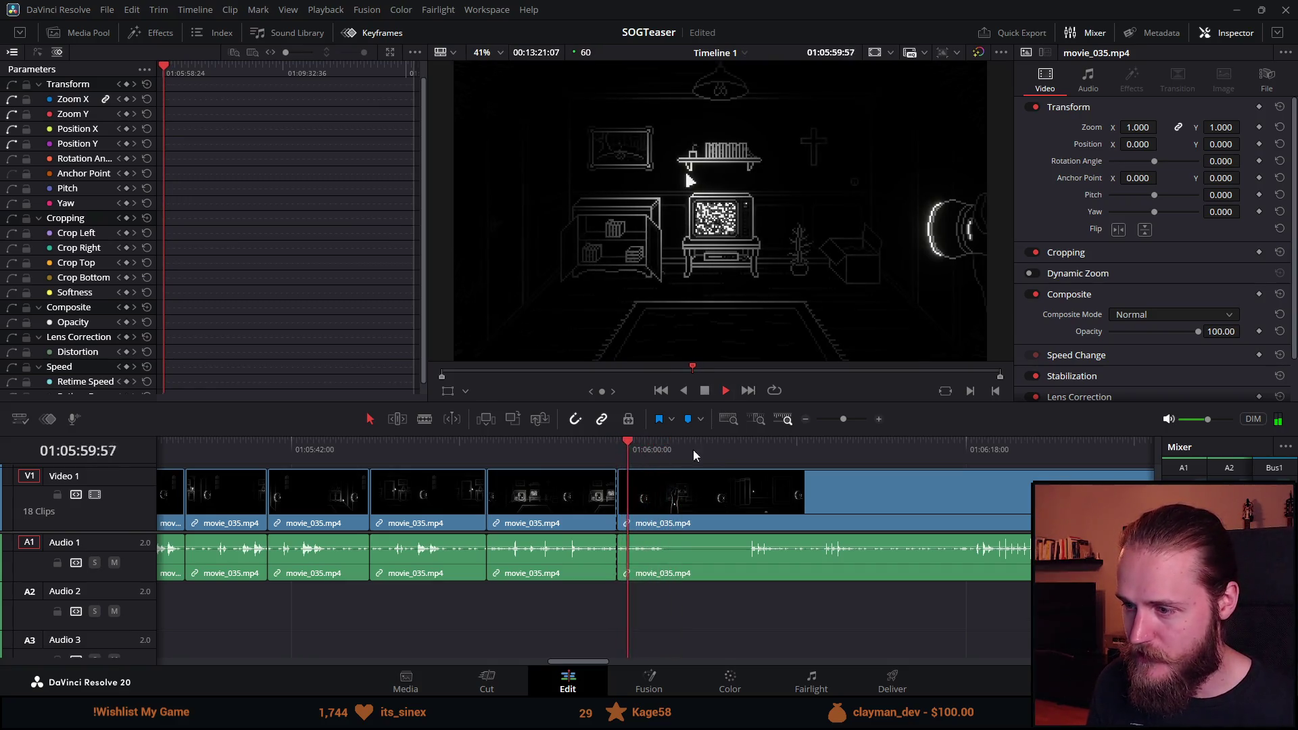
left_click(769, 448)
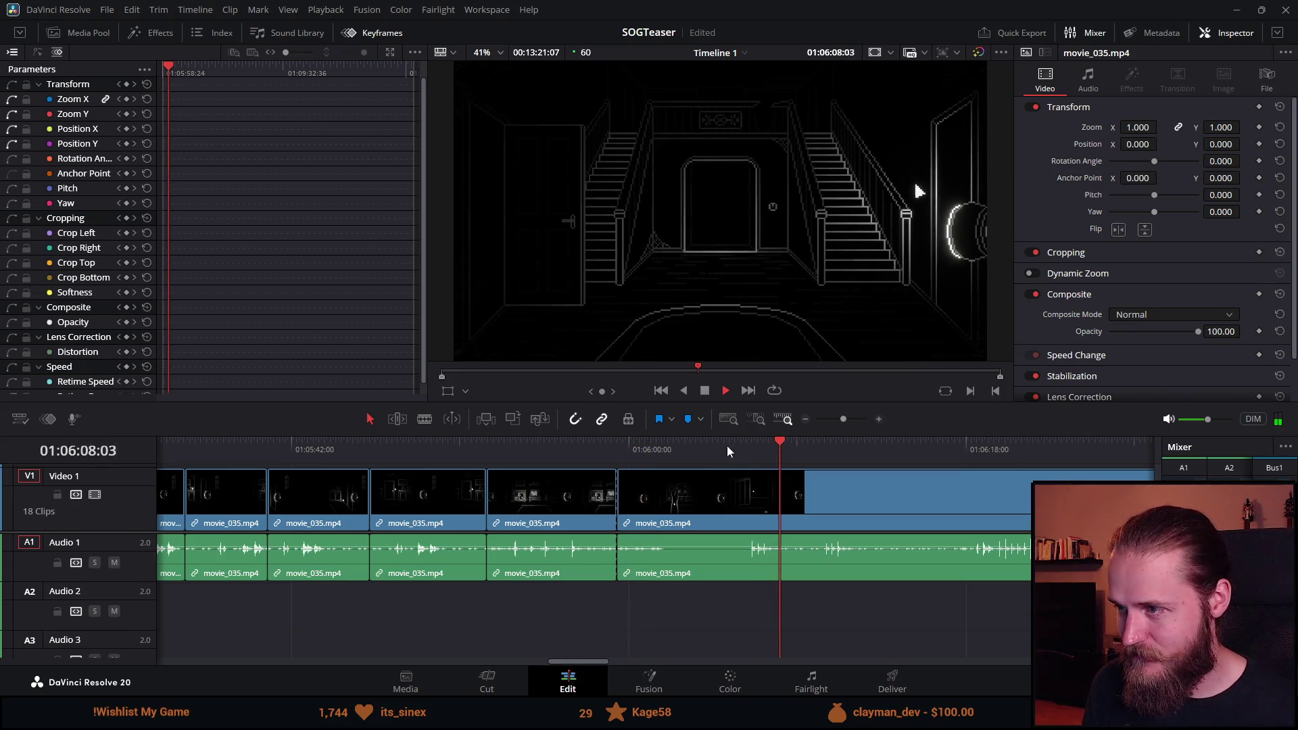
left_click(707, 394)
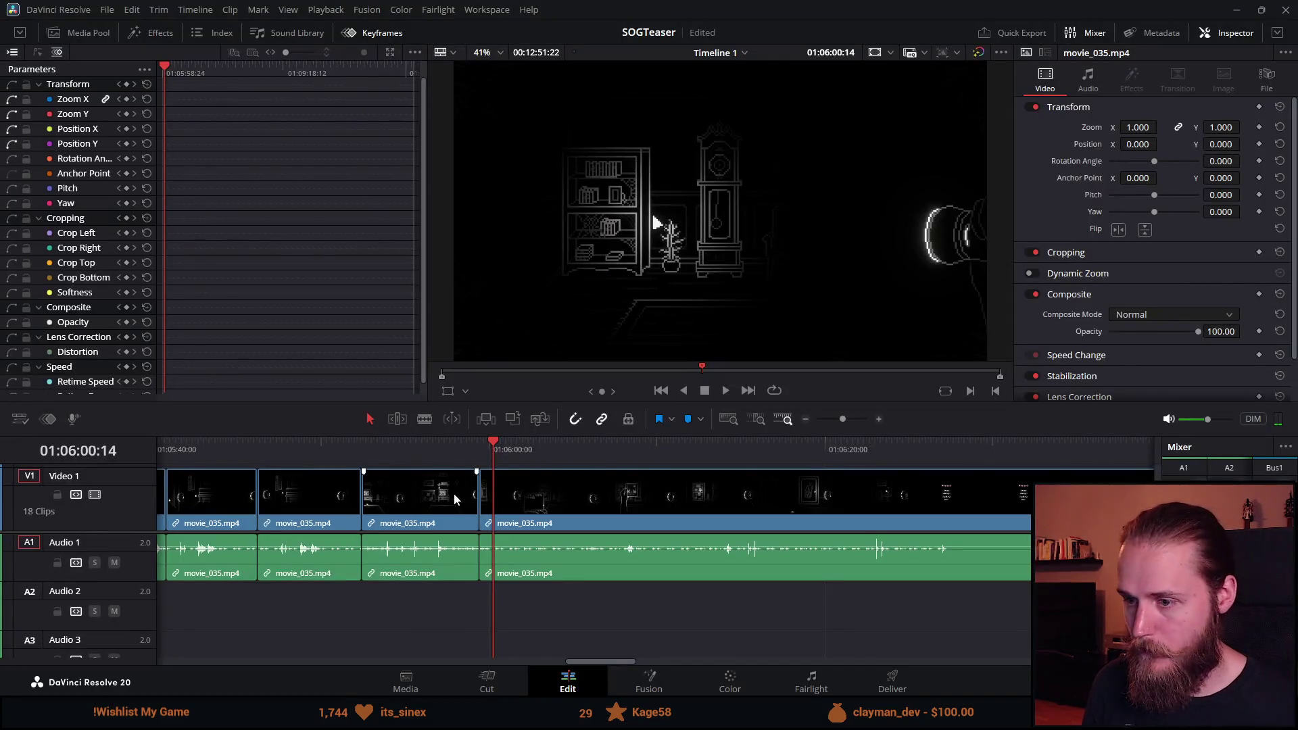
Undo a misplaced cut and re-split movie_035 just after 01:06:04.
left_click(728, 391)
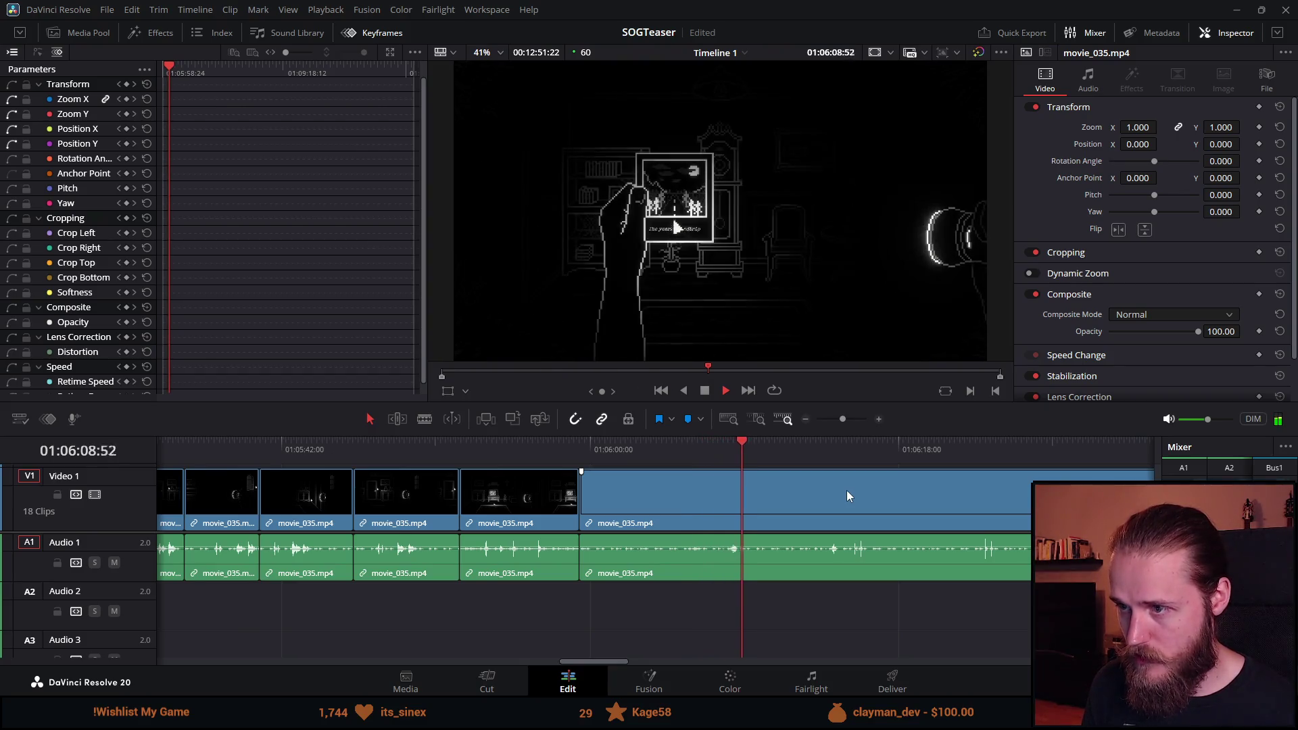
key("ctrl+b")
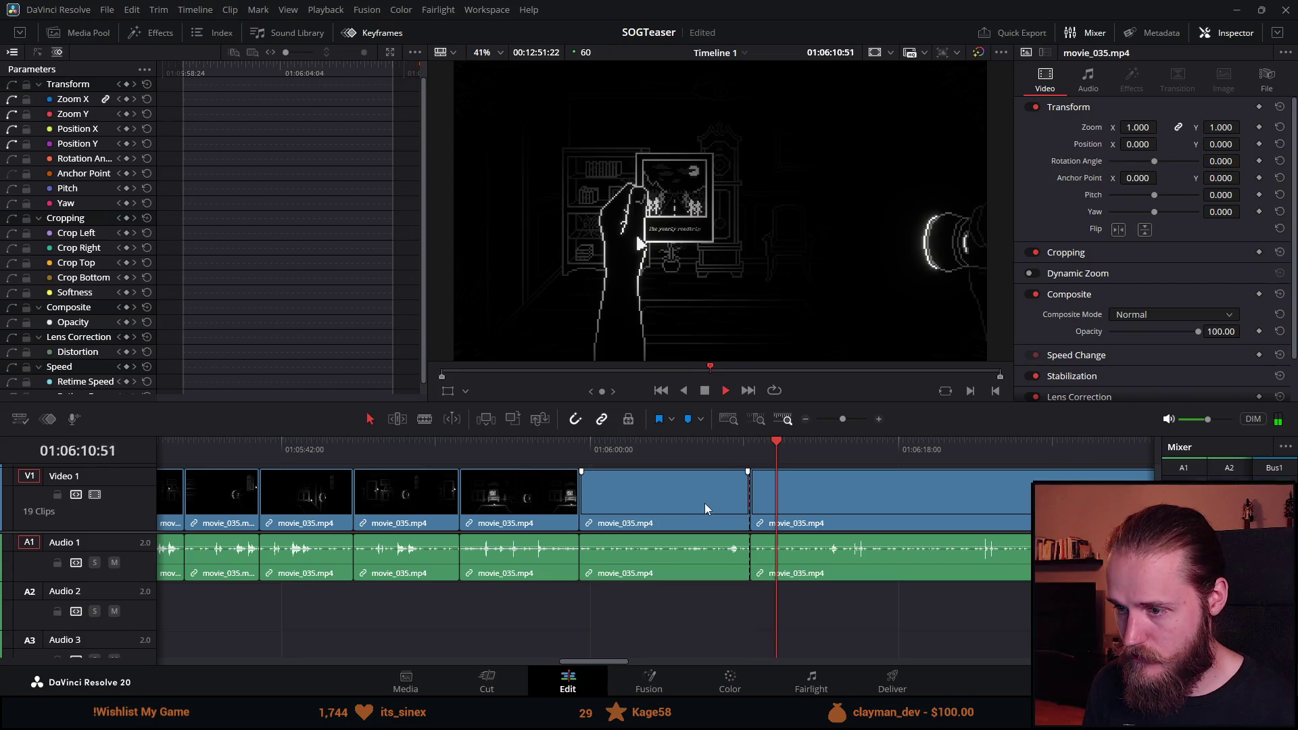
key("ctrl+z")
left_click(505, 461)
left_click_drag(505, 462, 577, 454)
left_click(724, 391)
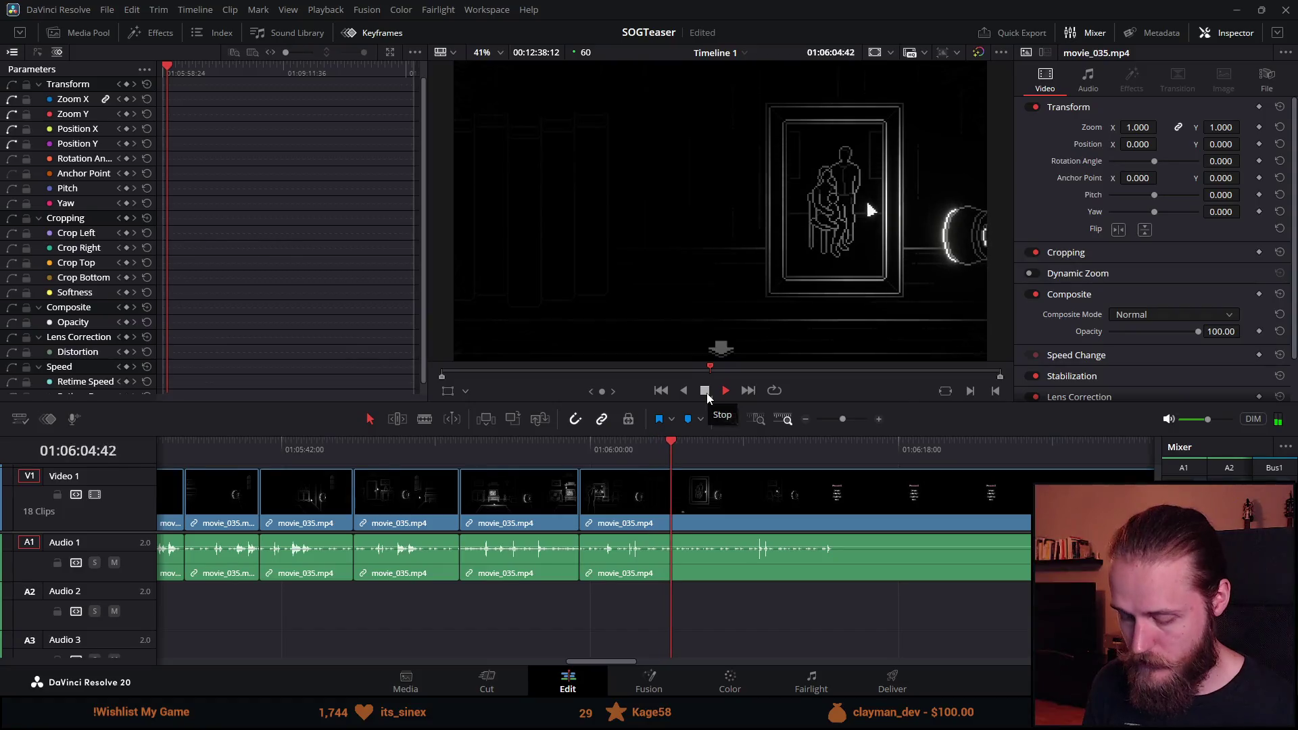
key("ctrl+b")
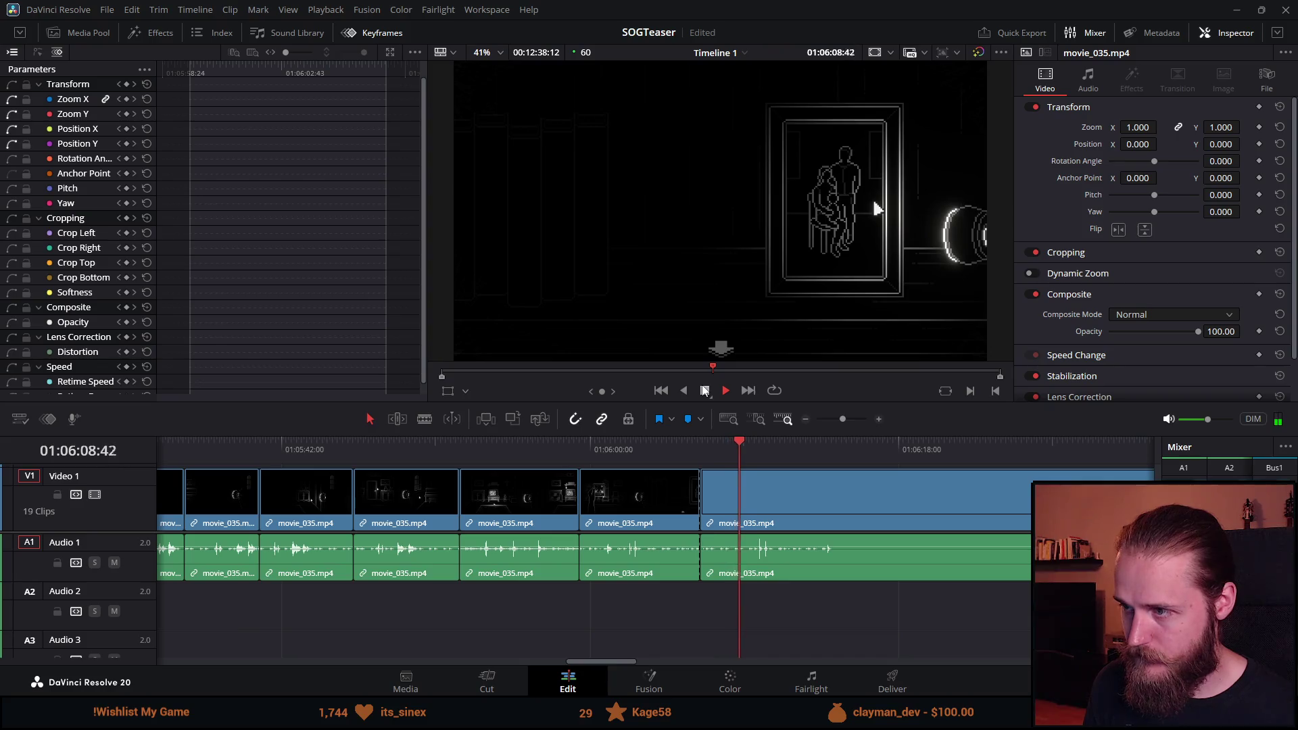
scroll(898, 554, "down", 2)
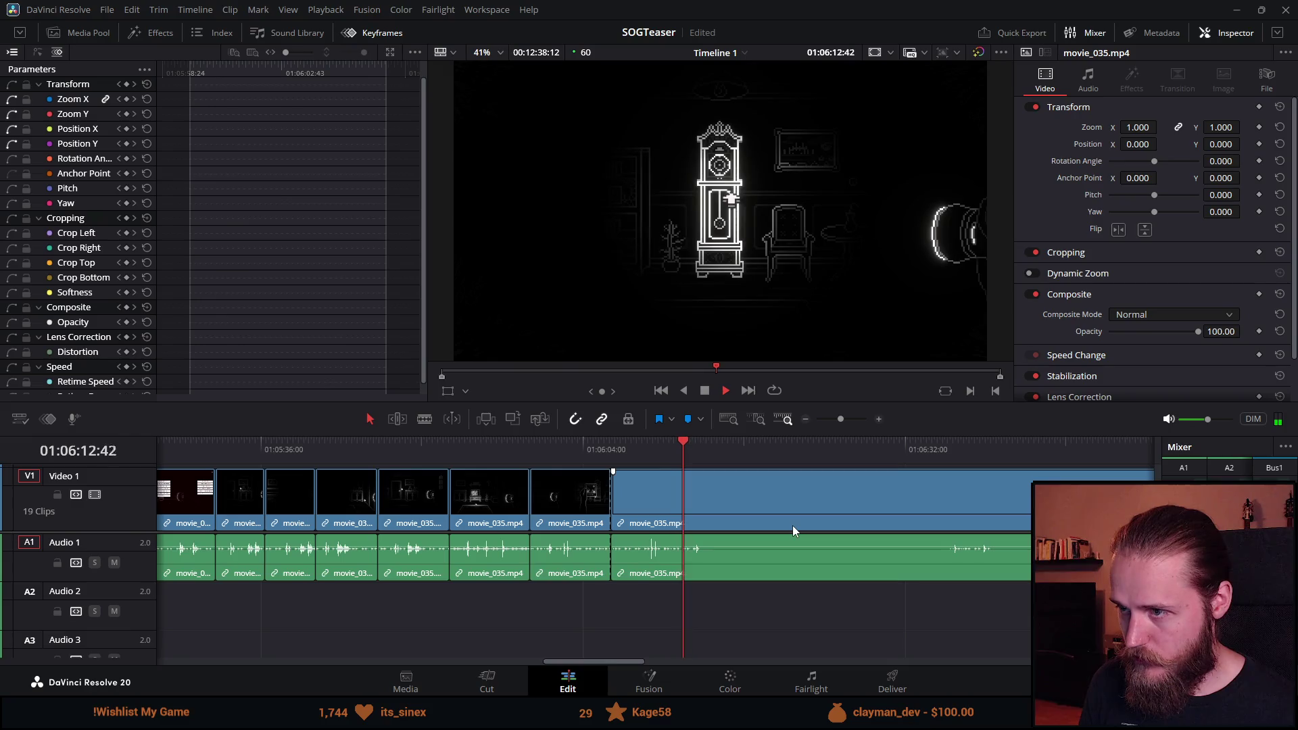
Move the playhead through the later movie_035 footage to about 01:06:52 and play it.
left_click(761, 449)
left_click(914, 447)
key("space")
scroll(923, 467, "down", 1)
left_click(744, 461)
left_click(782, 460)
left_click_drag(797, 456, 858, 452)
key("space")
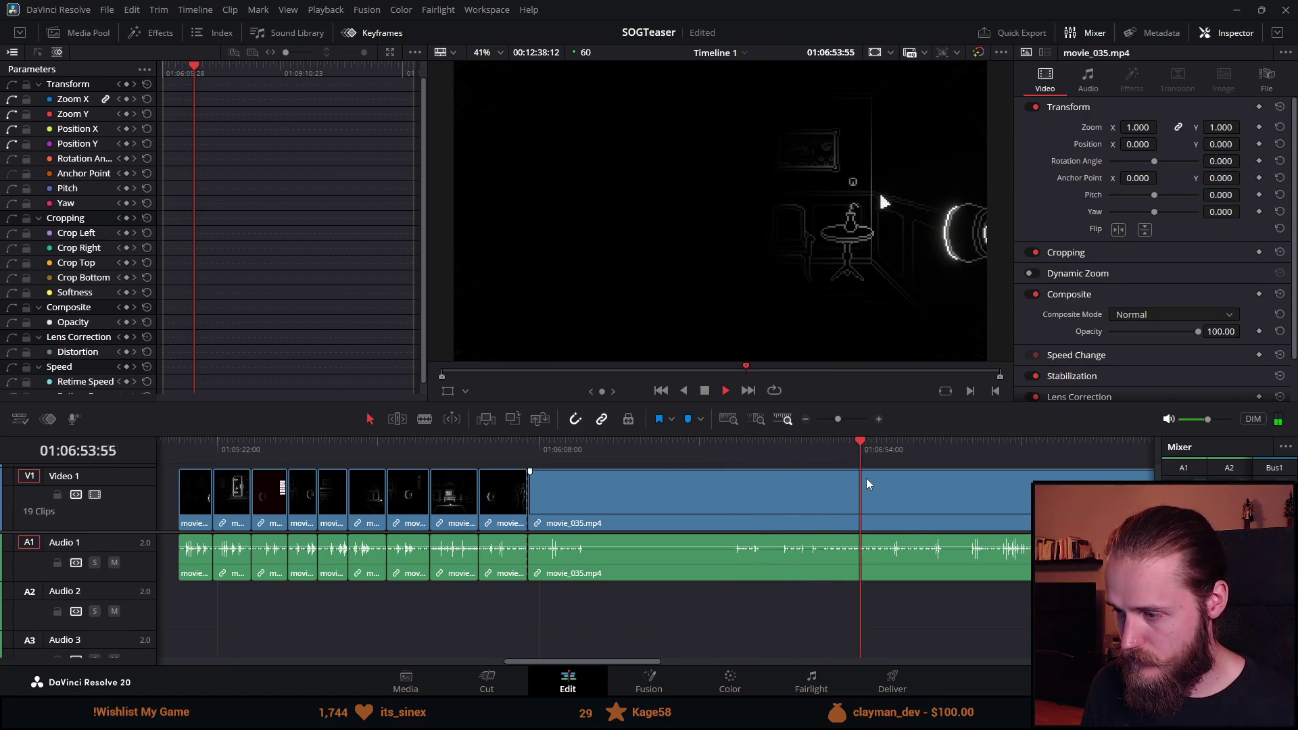
scroll(862, 477, "up", 1)
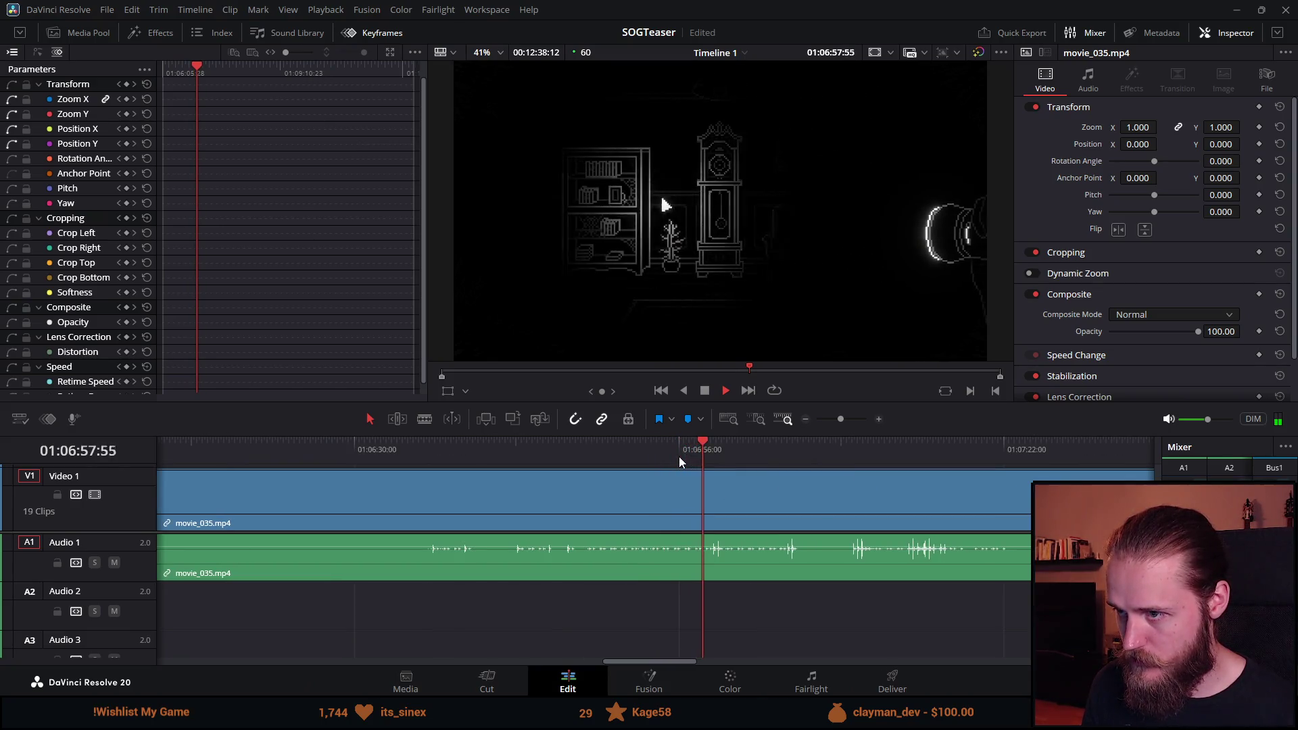
Blade a tiny slice out of movie_035 and ripple-delete it.
left_click(648, 456)
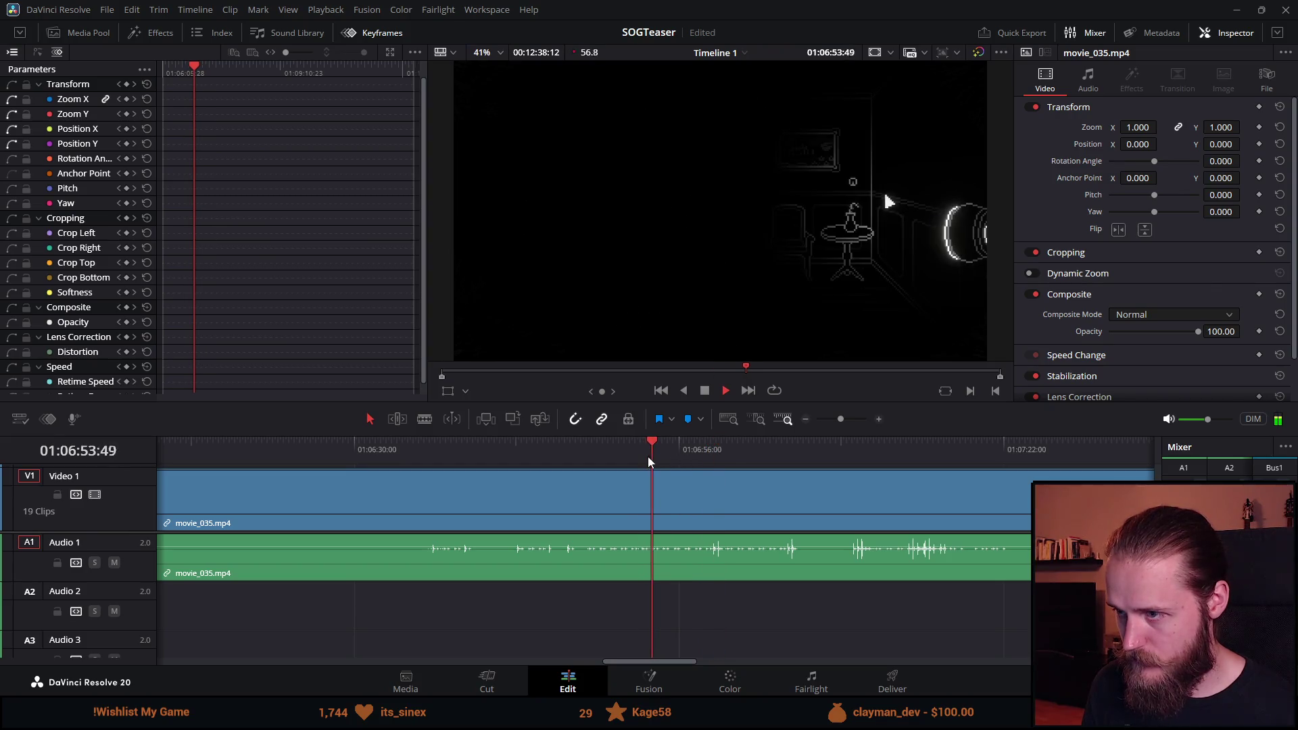
key("ctrl+b")
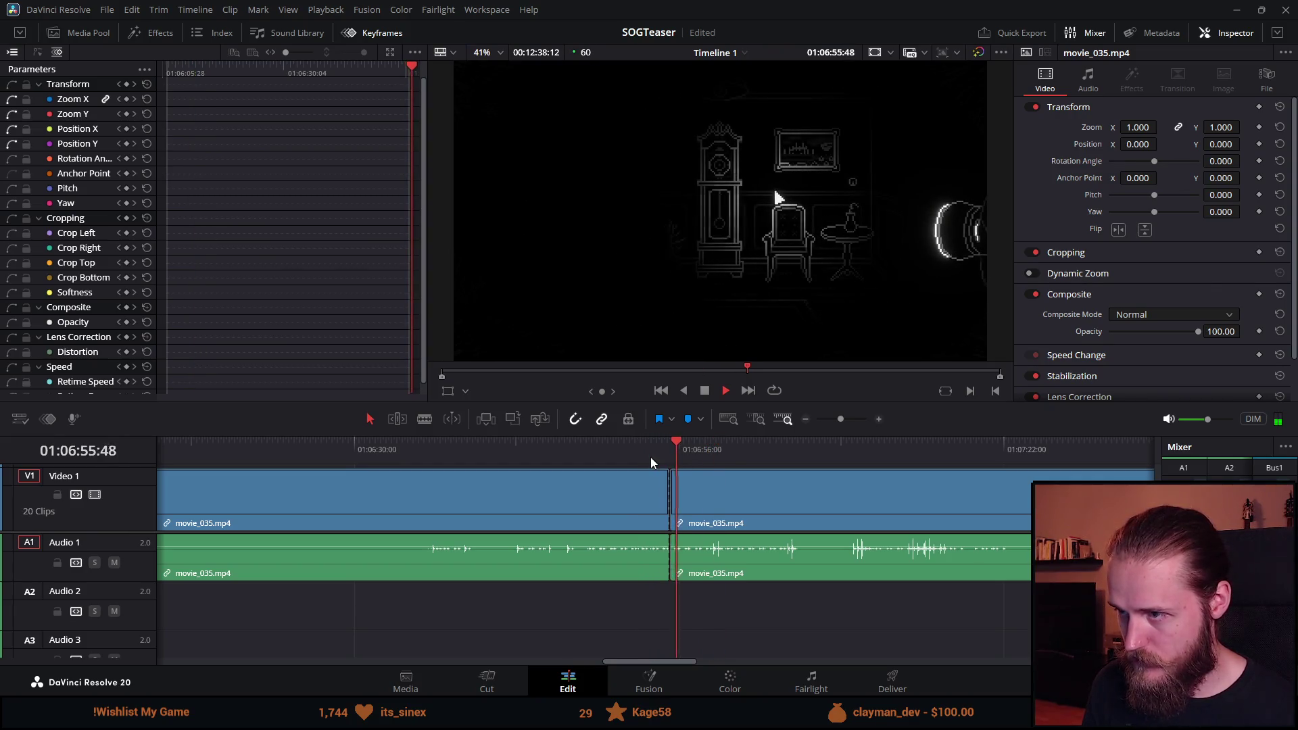
left_click(680, 449)
key("ctrl+b")
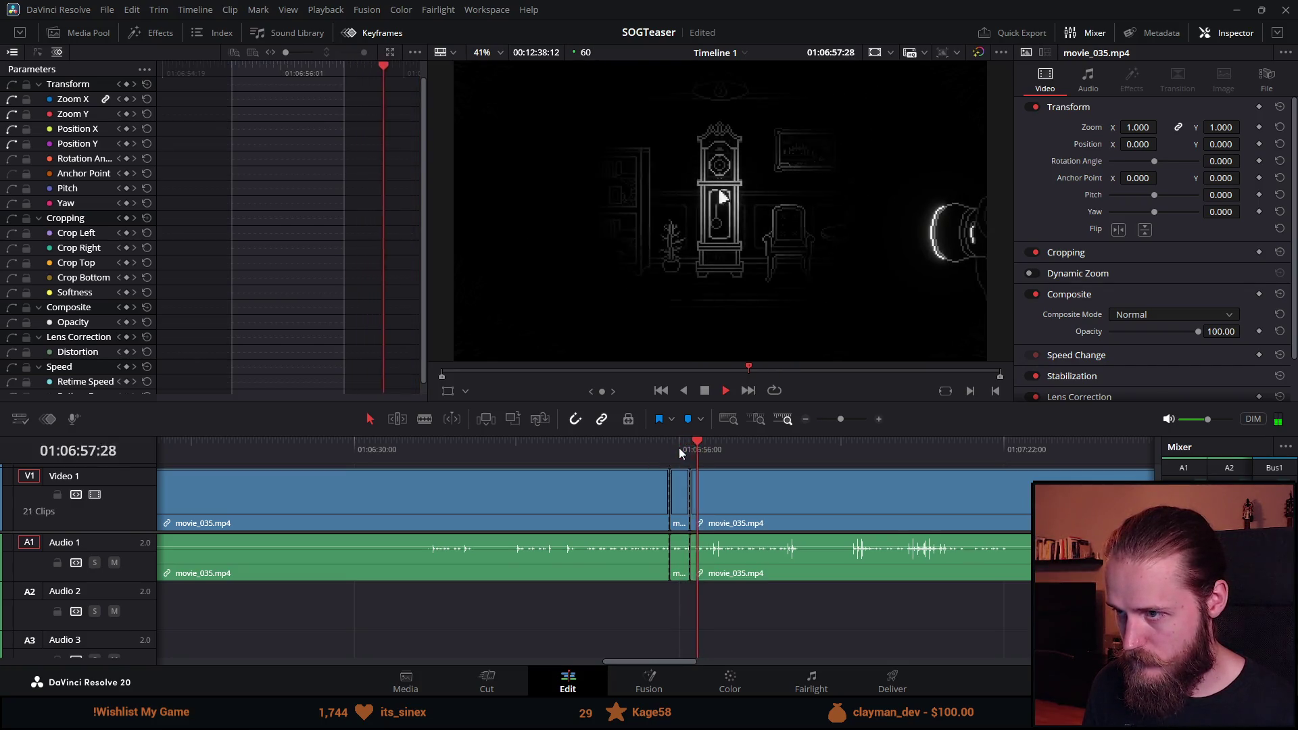
left_click(683, 496)
key("Delete")
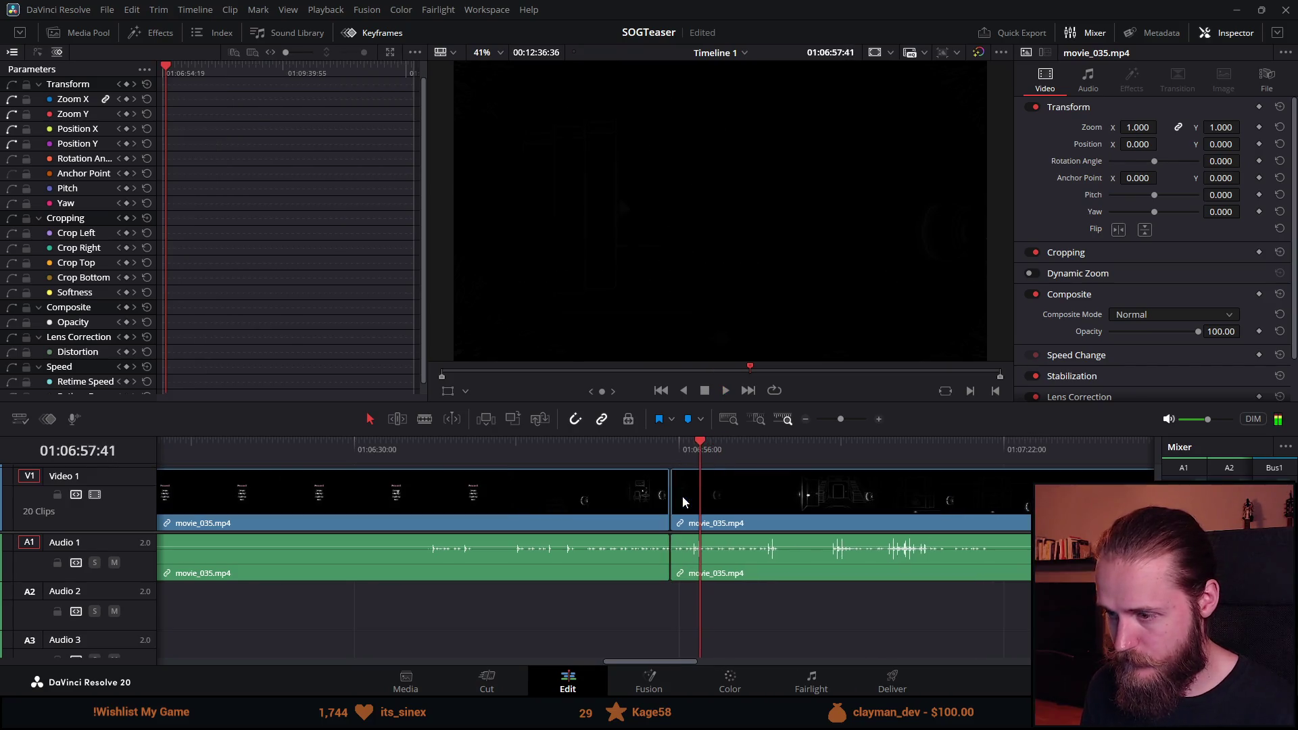
Ripple-delete the long movie_035.mp4 clip, then split the remaining clip near 01:06:14.
scroll(577, 522, "down", 2)
left_click(577, 523)
key("Delete")
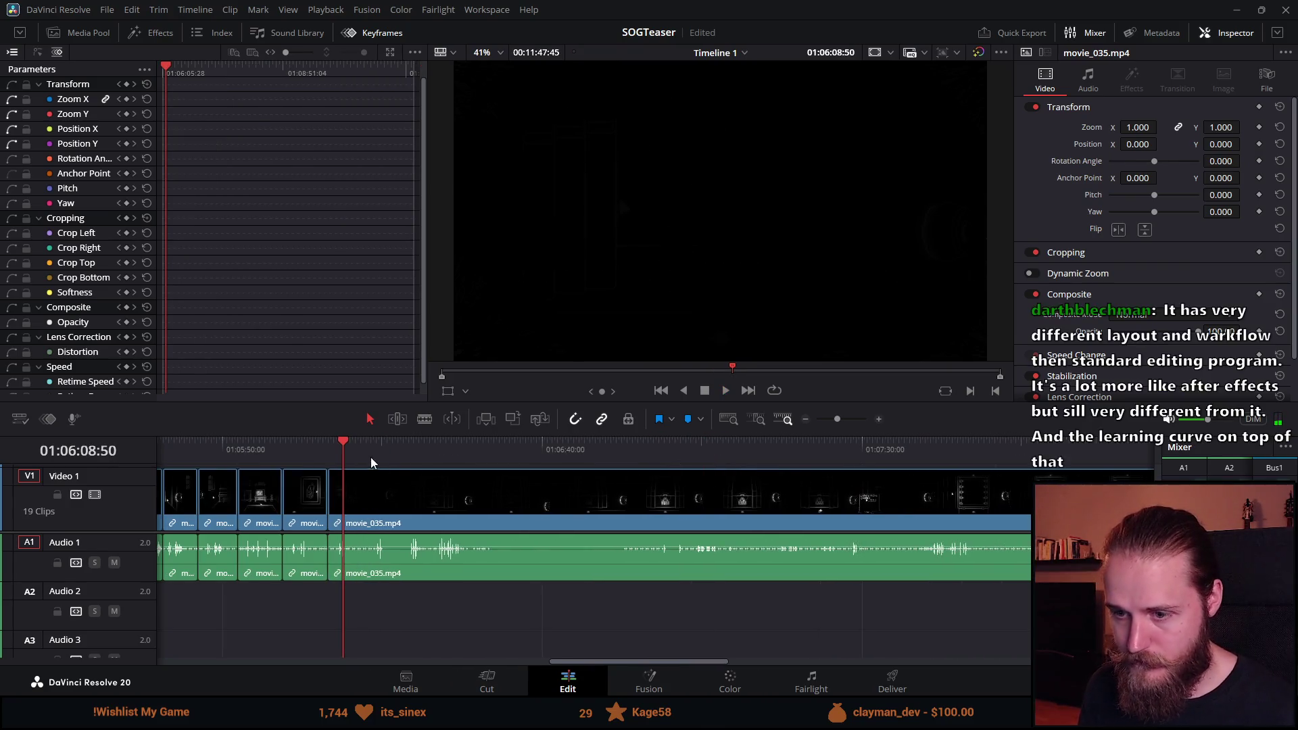
left_click(724, 392)
scroll(698, 495, "up", 2)
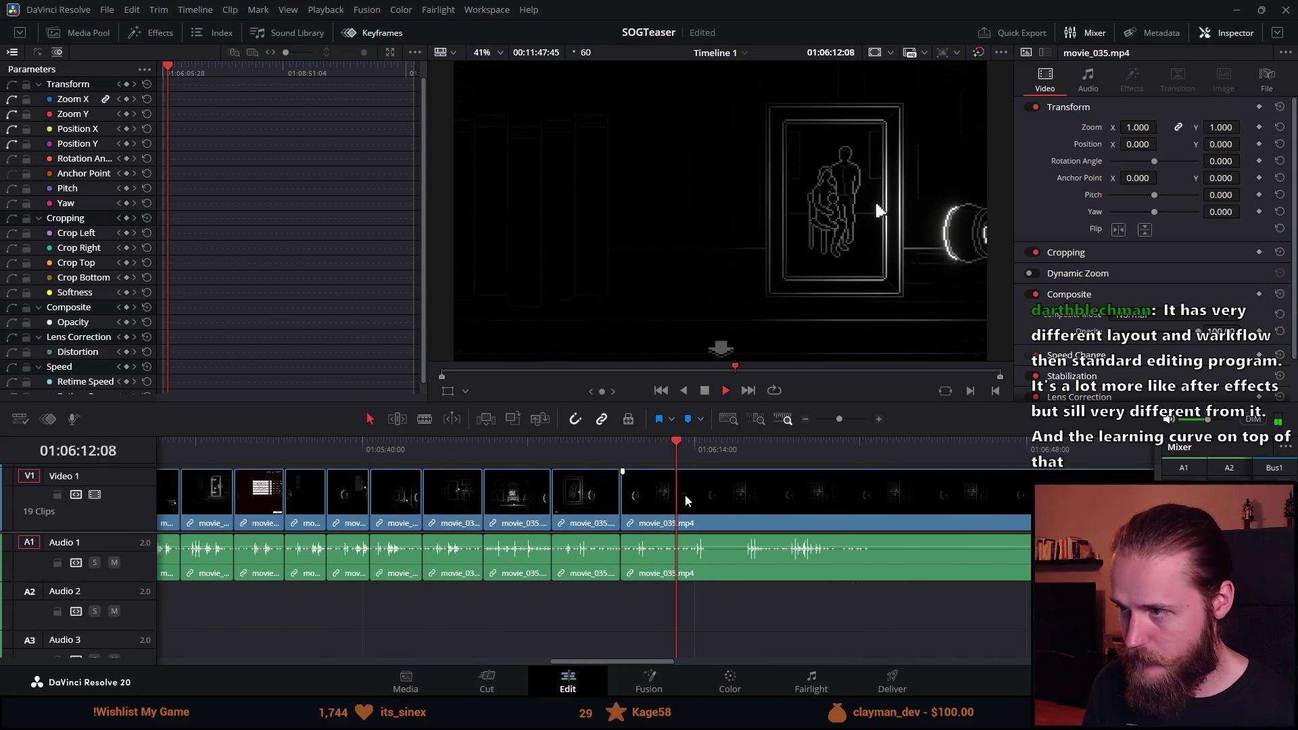
key("ctrl+b")
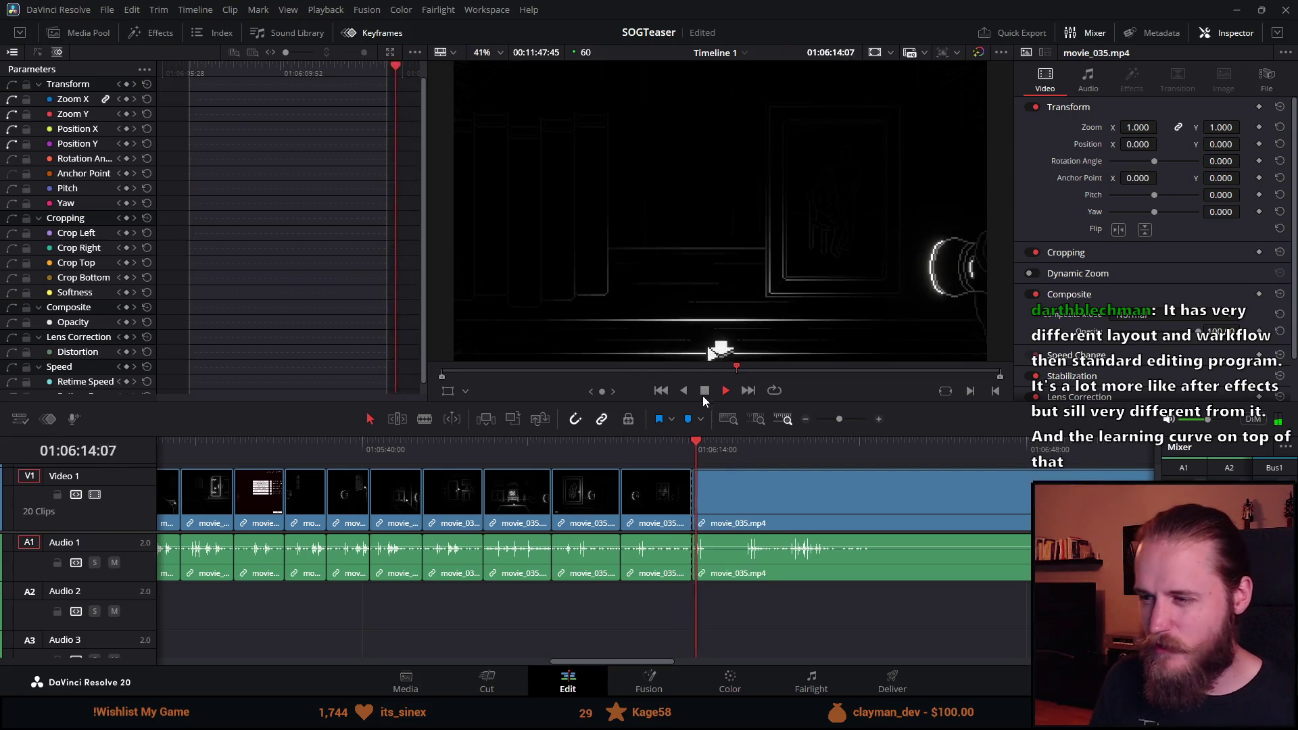
left_click(703, 393)
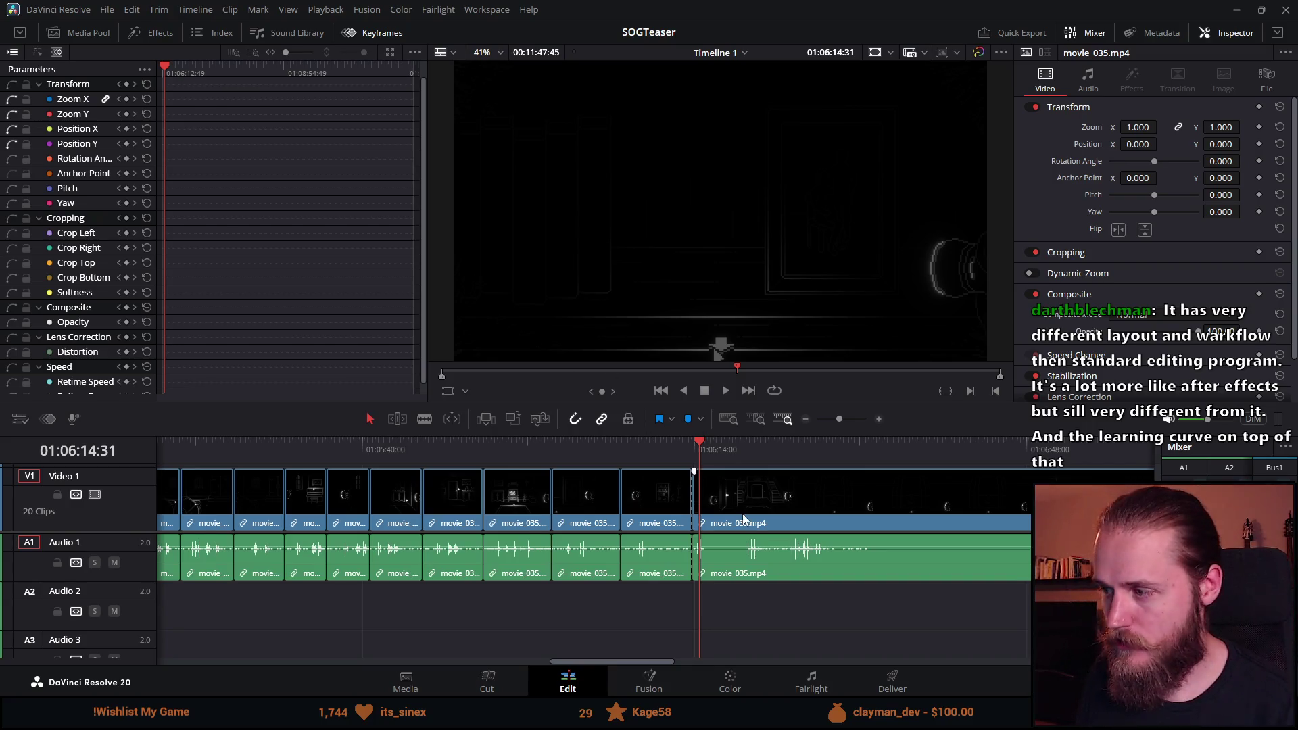
scroll(744, 520, "up", 3)
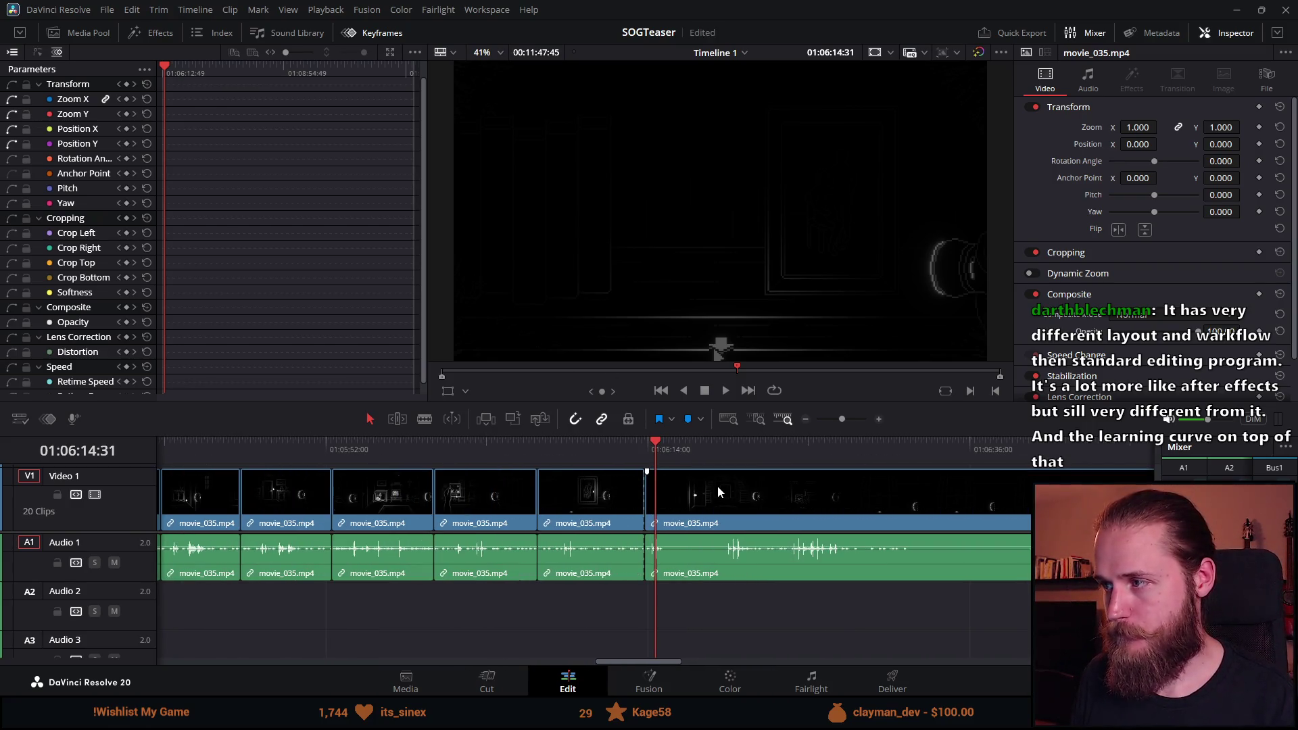
scroll(676, 173, "down", 2)
scroll(691, 189, "up", 3)
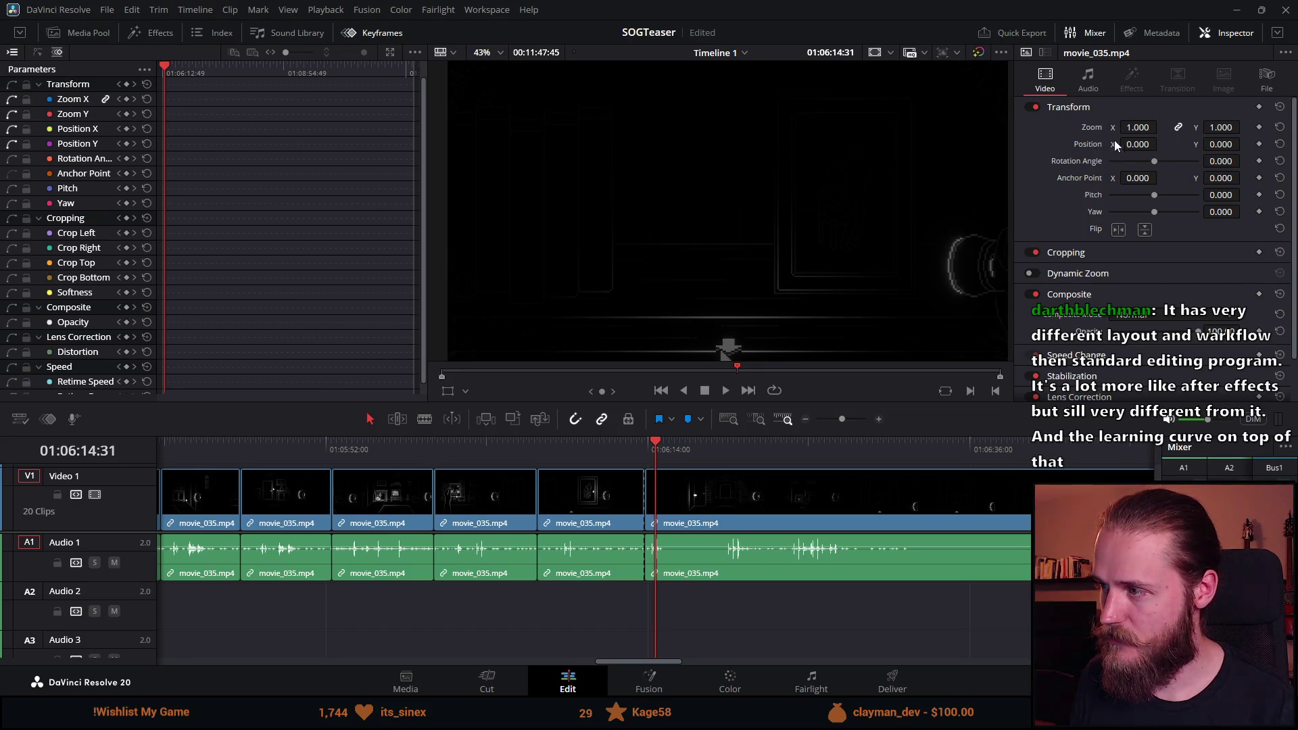
left_click_drag(656, 443, 775, 441)
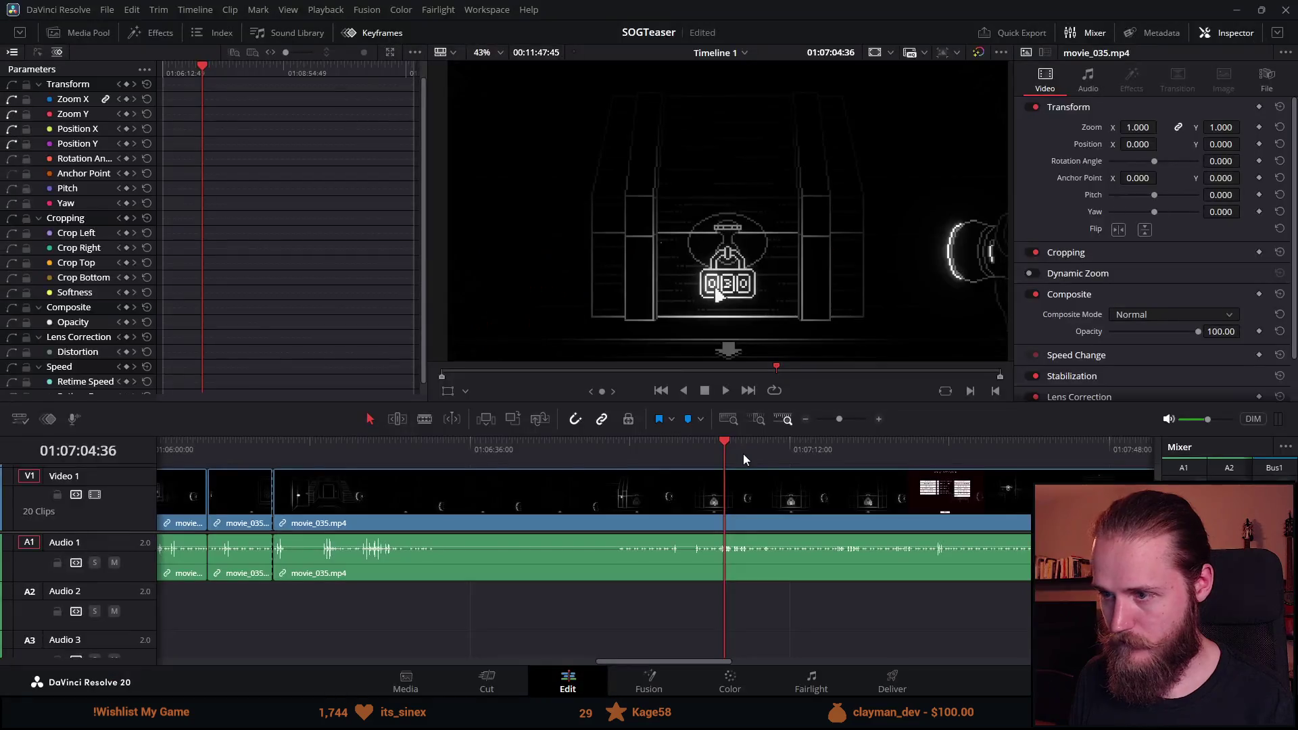
Play the later movie_035 footage from about 01:07:17.
scroll(807, 478, "up", 2)
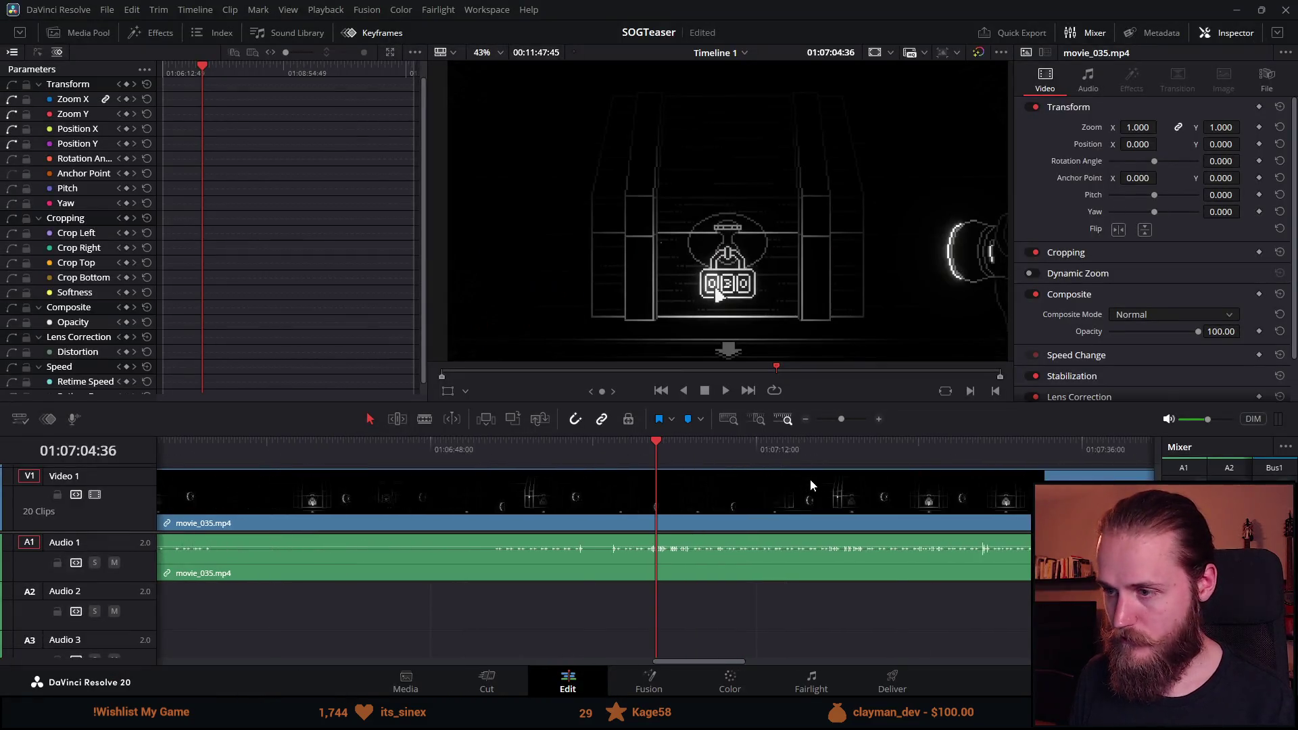
left_click(727, 392)
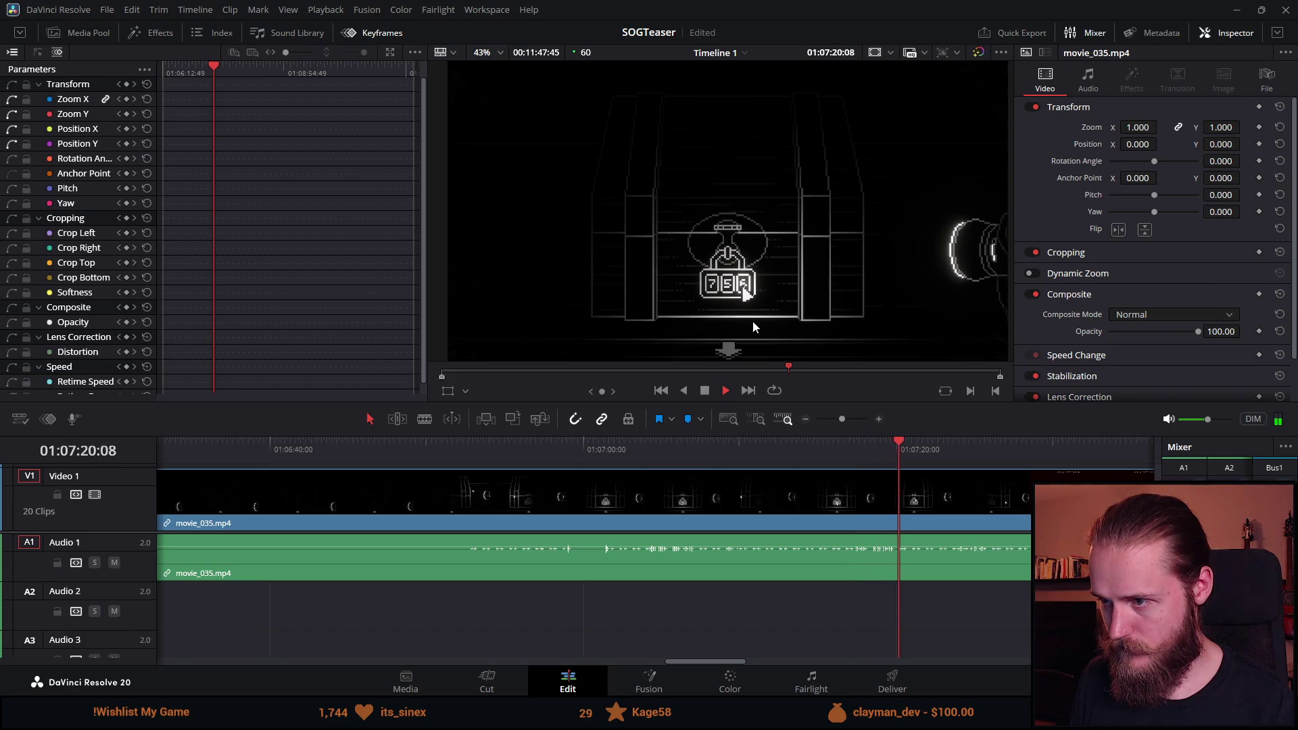
scroll(980, 506, "up", 2)
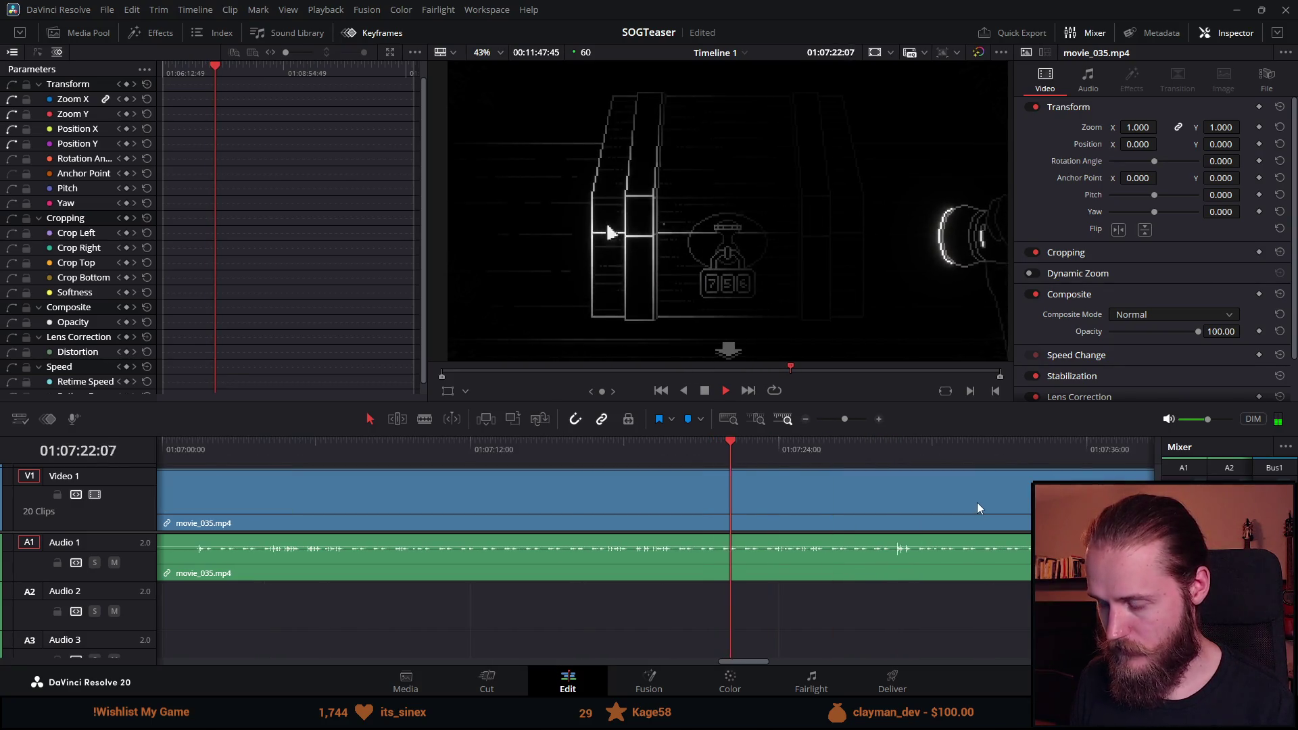
mouse_move(653, 451)
left_mouse_down()
mouse_move(602, 460)
mouse_move(657, 458)
left_mouse_up()
key("space")
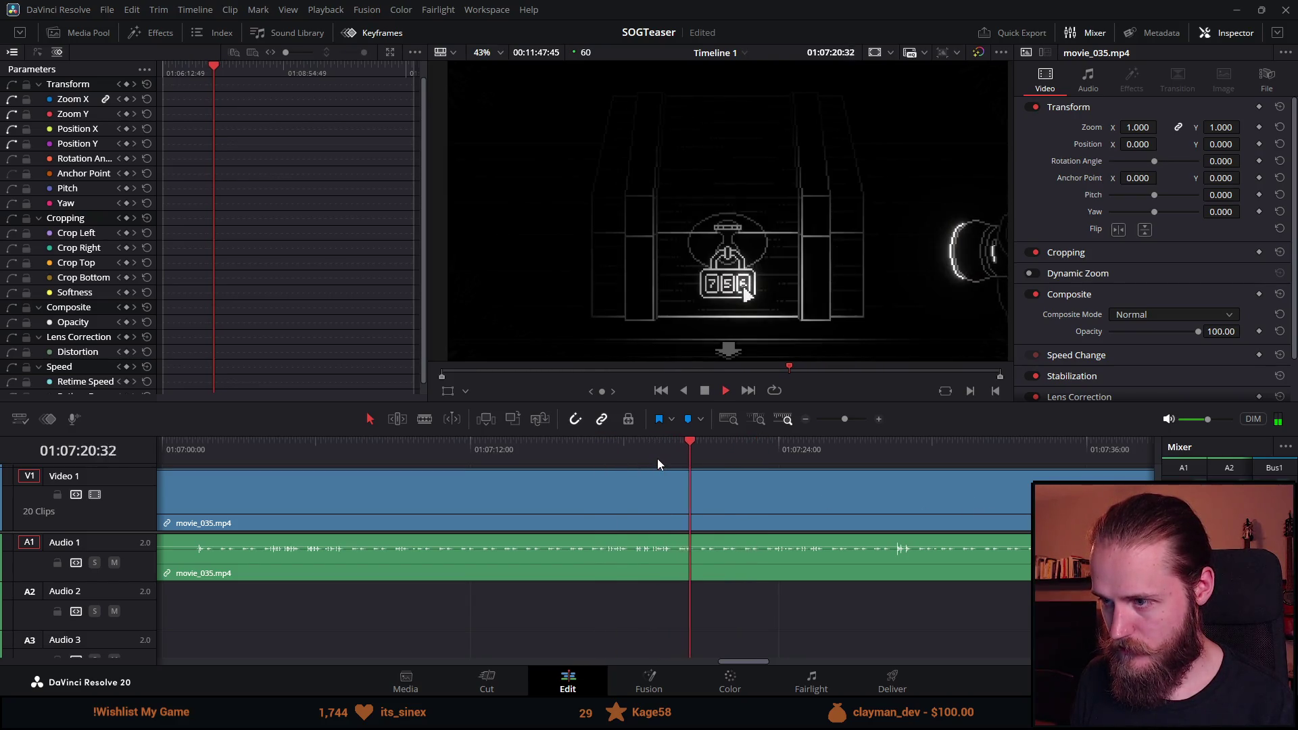
Cut around the unwanted section, remove it to close the gap, and stop playback.
key("ctrl+b")
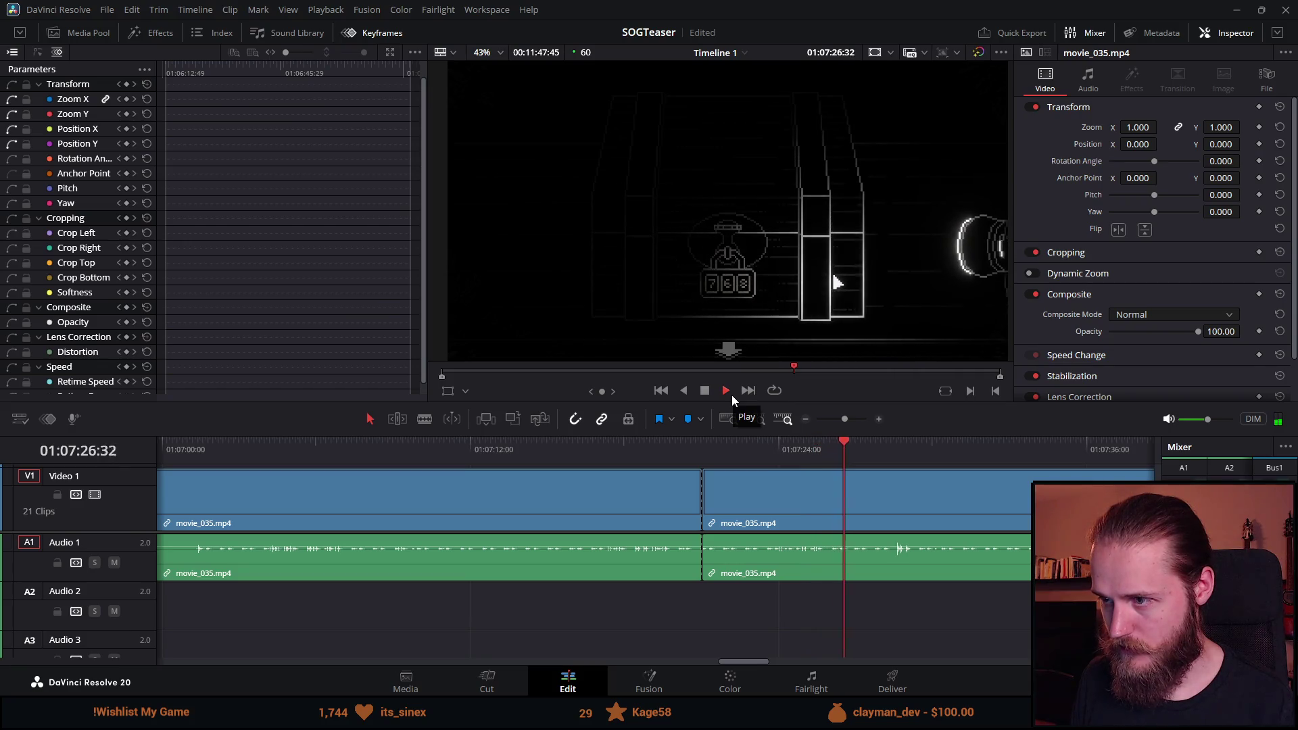
key("ctrl+b")
key("ctrl+minus")
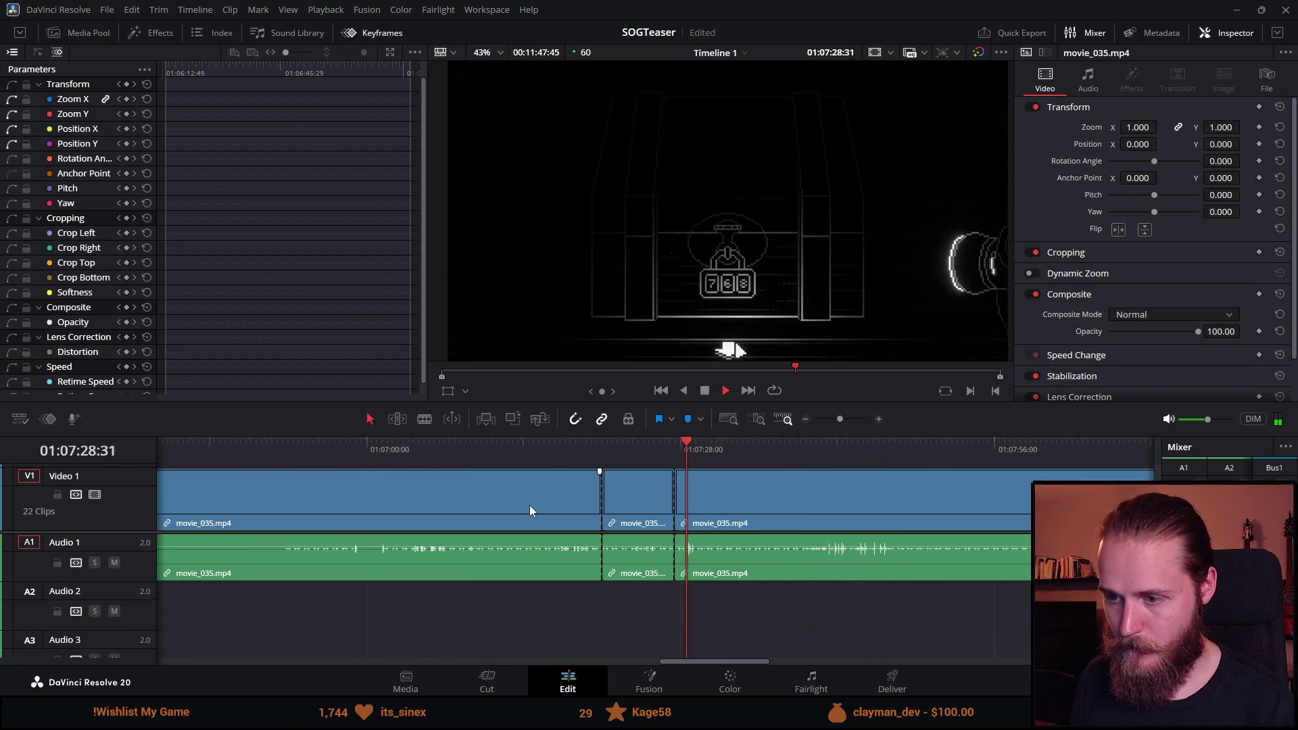
key("ctrl+z")
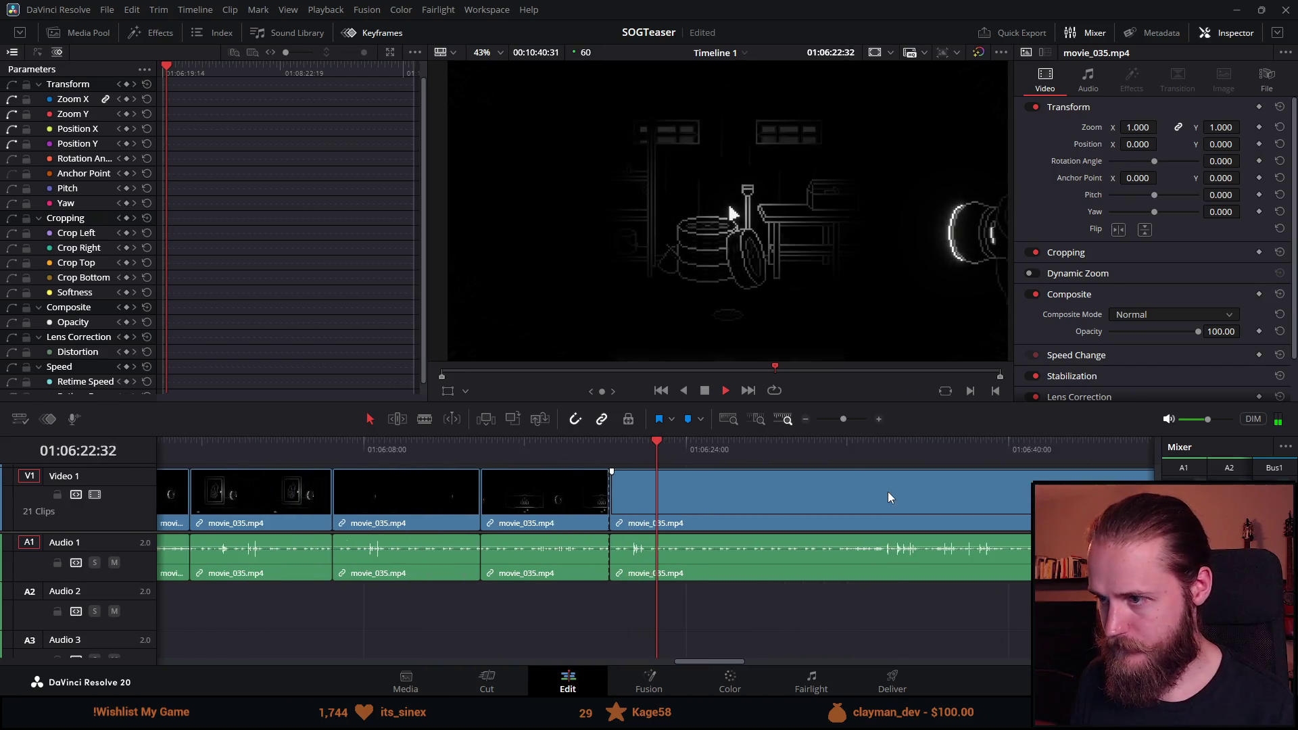
left_click(701, 394)
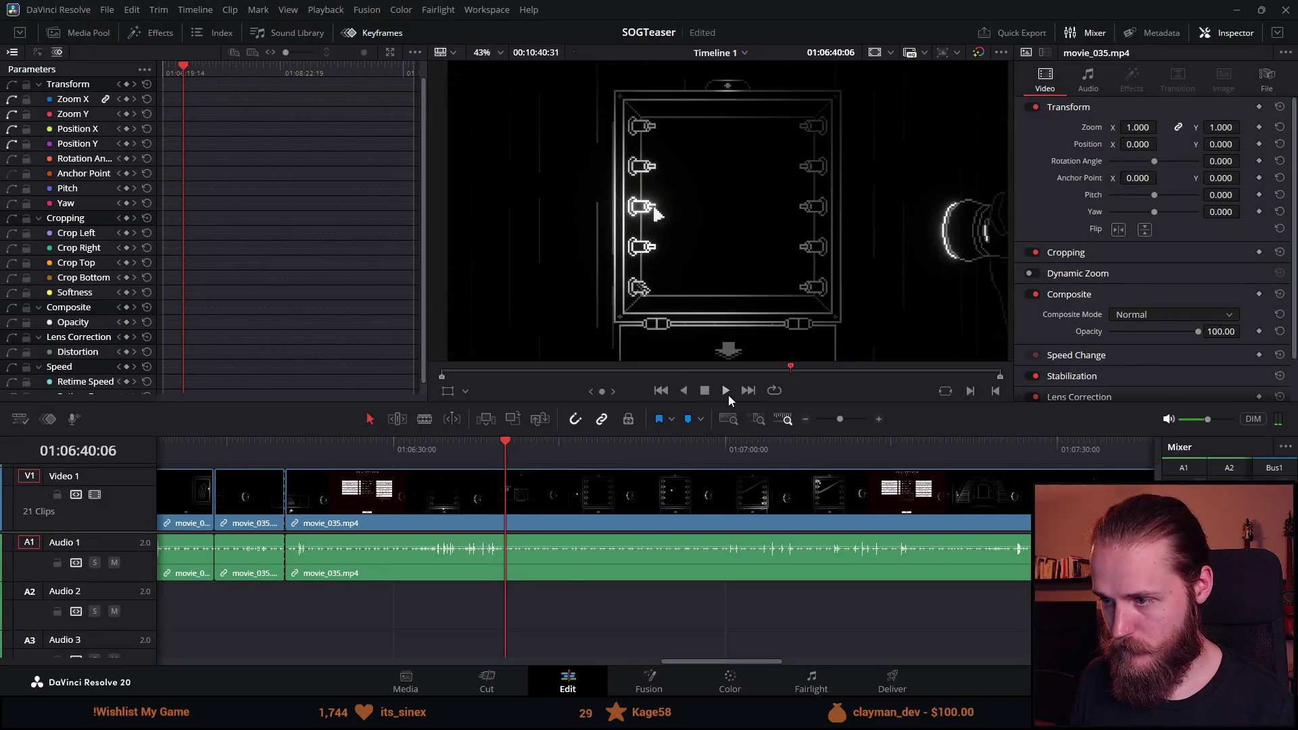
key("ctrl+b")
Ripple-delete the unwanted clip, then blade movie_035 twice during playback near 01:06:40.
left_click(456, 509)
key("Delete")
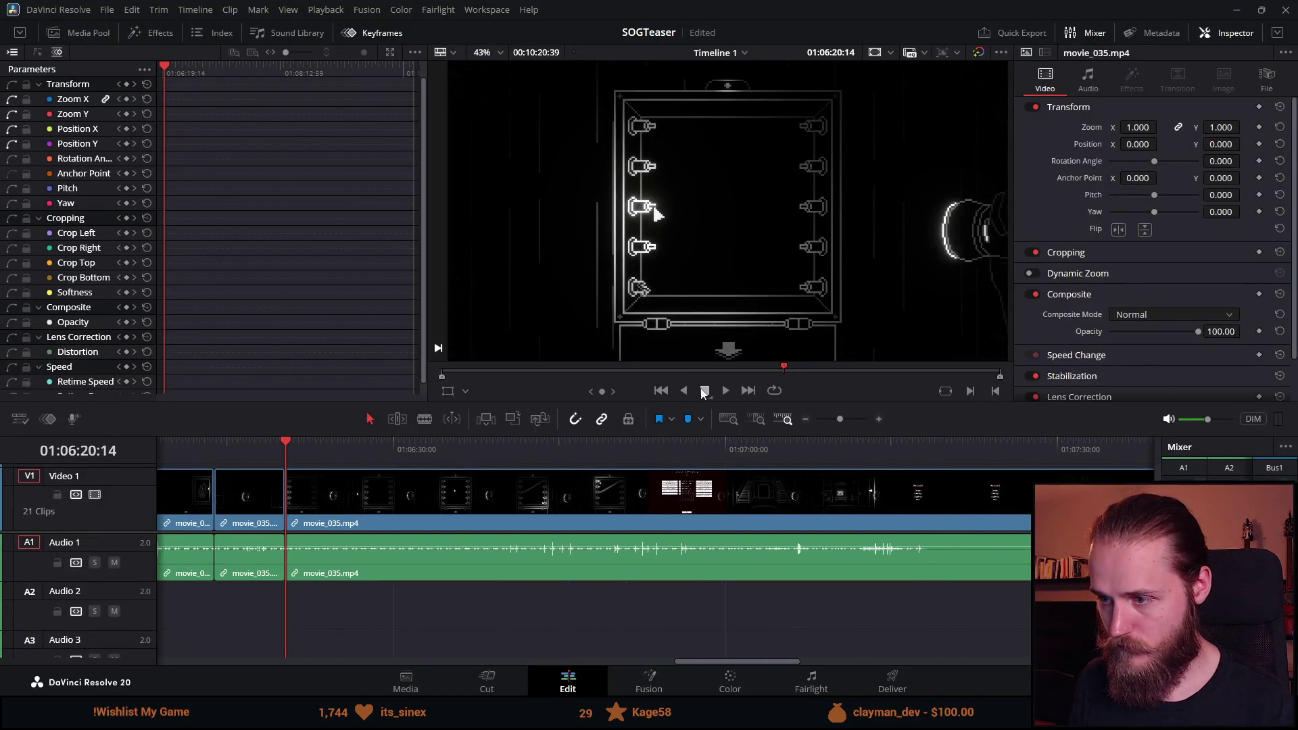
scroll(569, 509, "up", 2)
left_click(557, 453)
left_click_drag(557, 452, 773, 445)
key("space")
scroll(785, 452, "down", 1)
scroll(783, 452, "up", 1)
key("ctrl+b")
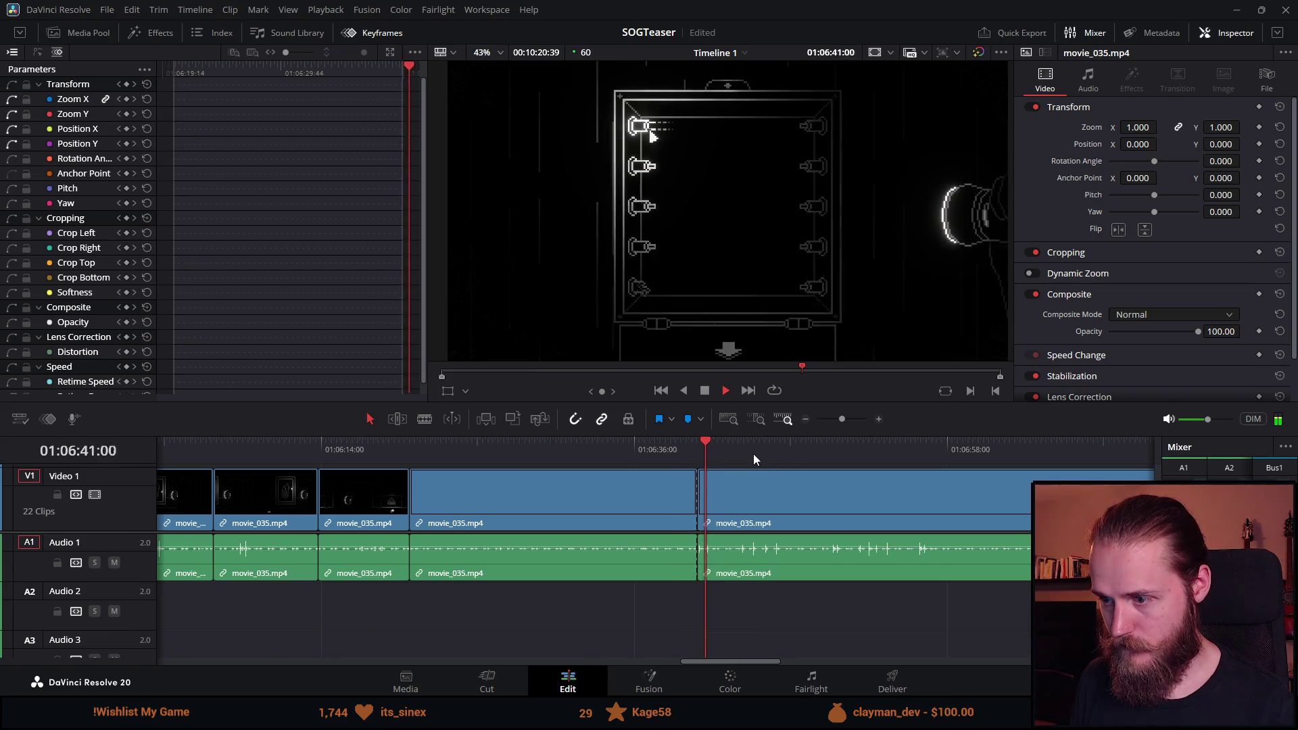
key("ctrl+b")
key("ctrl+b")
Ripple-delete the long unwanted piece and two short leftover slices, then replay the edit.
left_click(622, 513)
key("Delete")
left_click(426, 515)
key("Delete")
left_click(419, 515)
key("Delete")
key("space")
Blade movie_035 again during playback, delete the short slice between cuts, and add another cut.
scroll(780, 489, "left", 5)
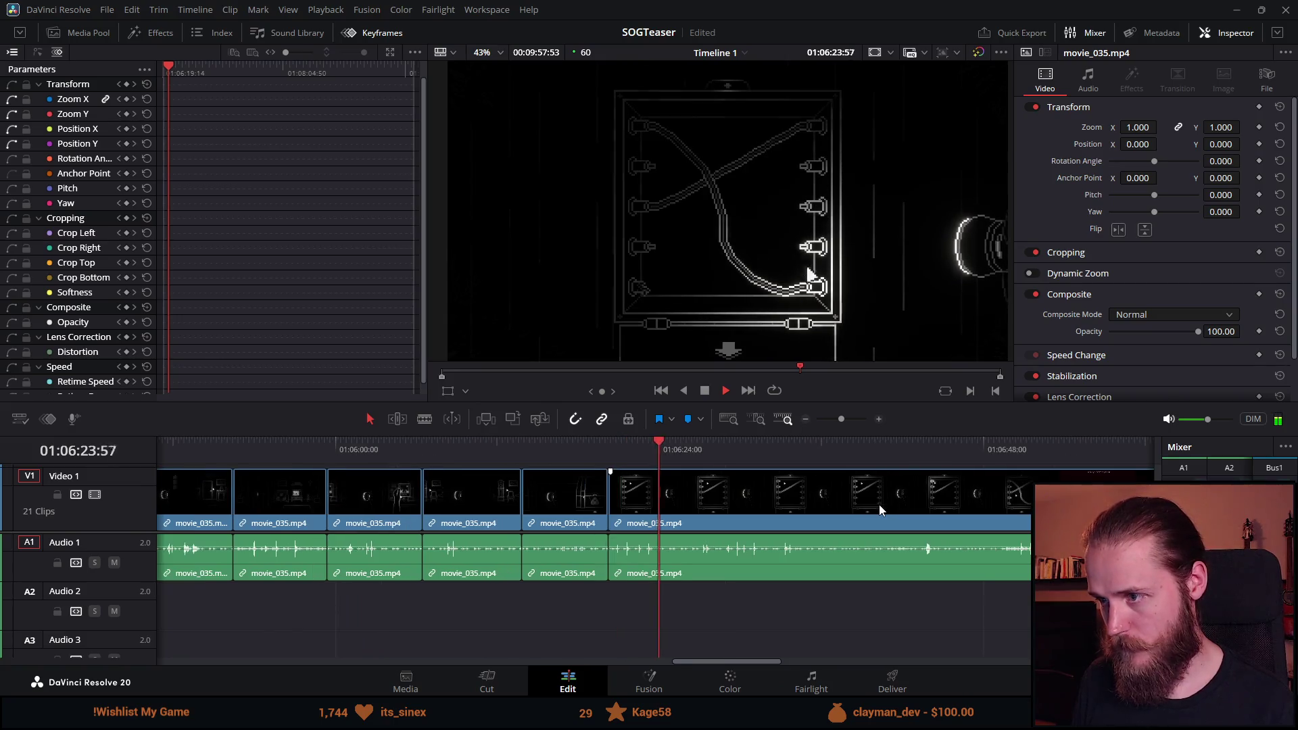
key("ctrl+b")
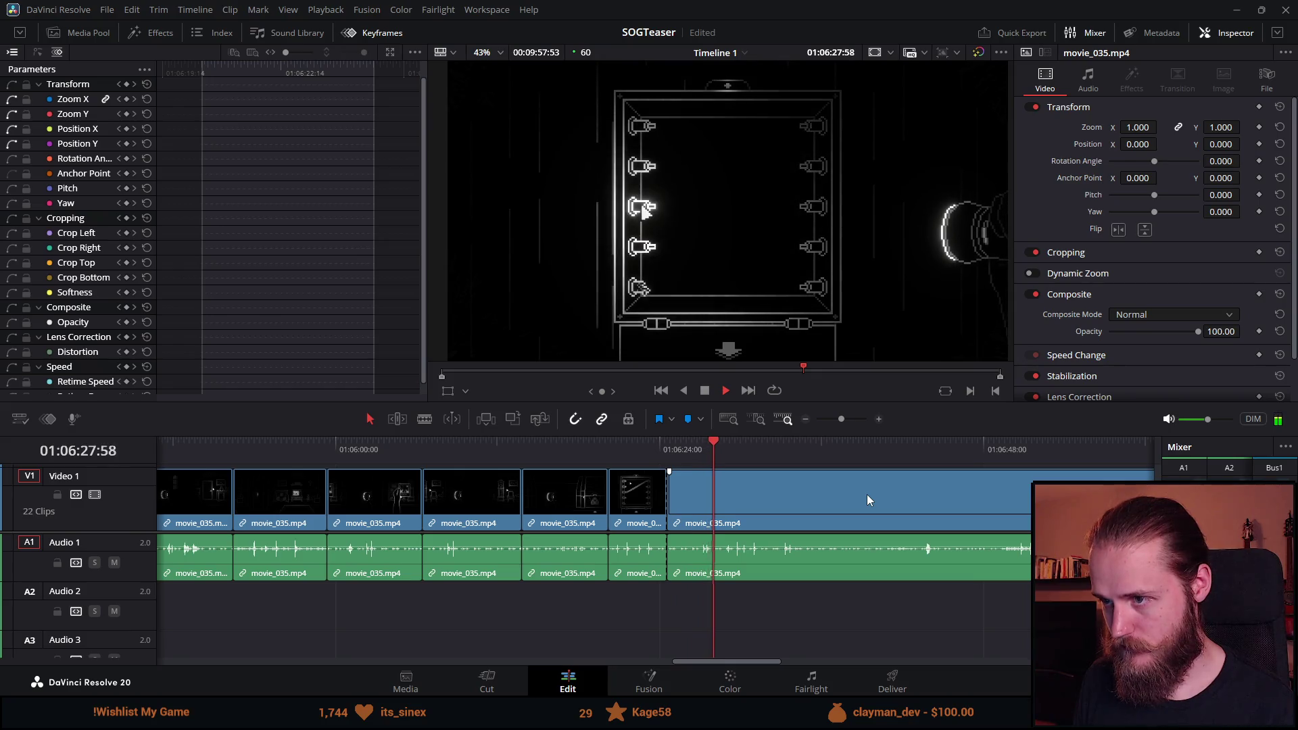
key("ctrl+b")
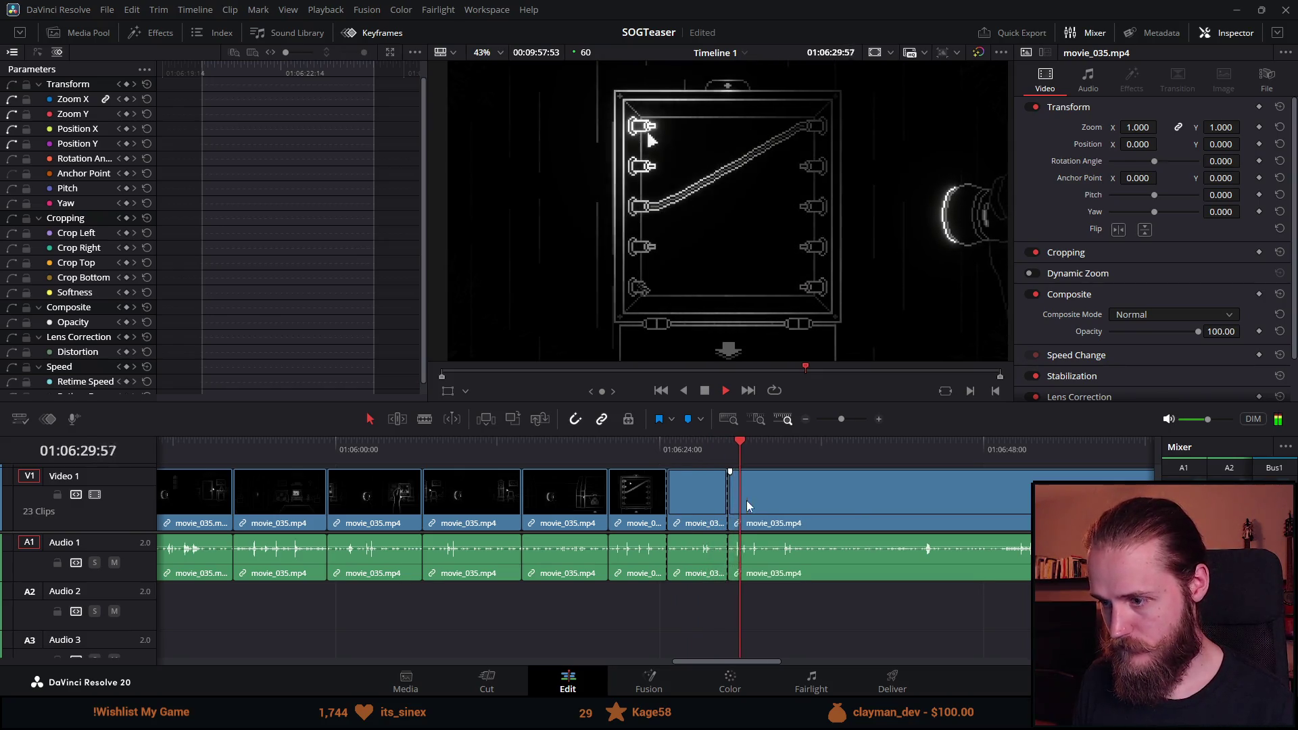
key("Delete")
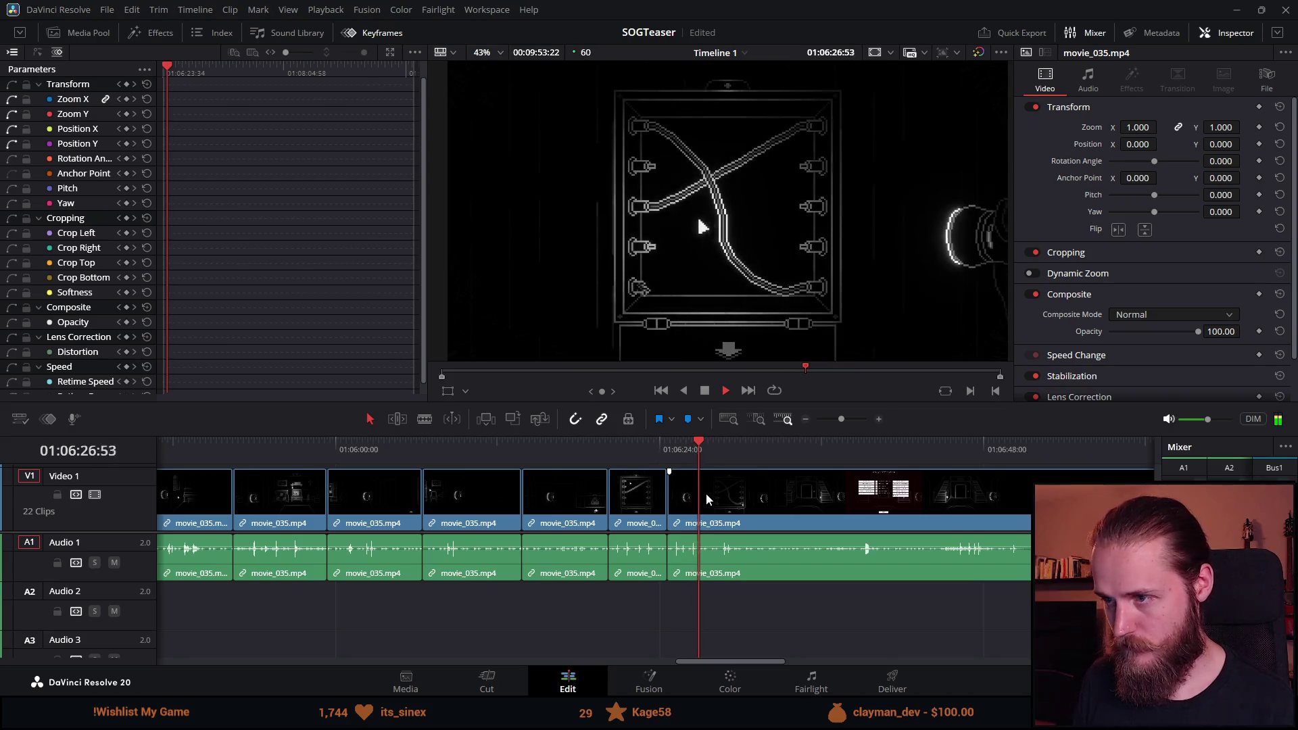
key("ctrl+b")
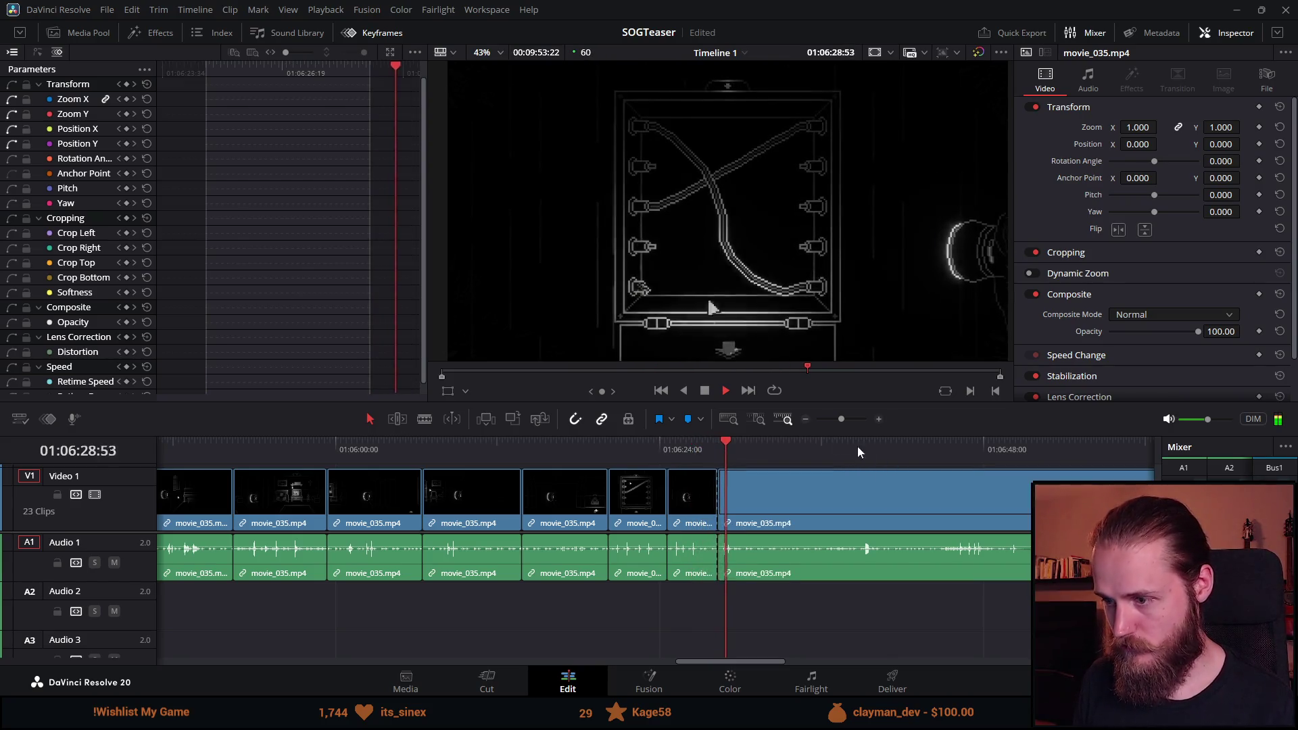
key("space")
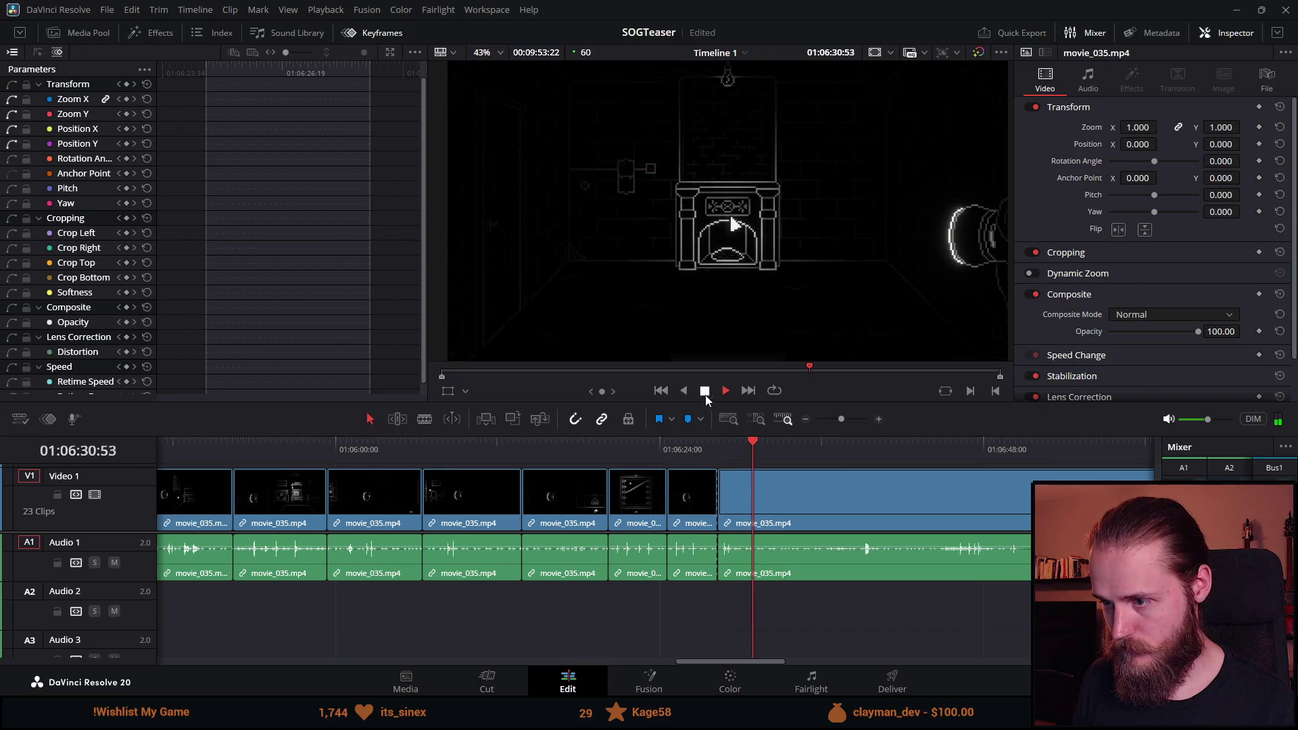
key("ctrl+minus")
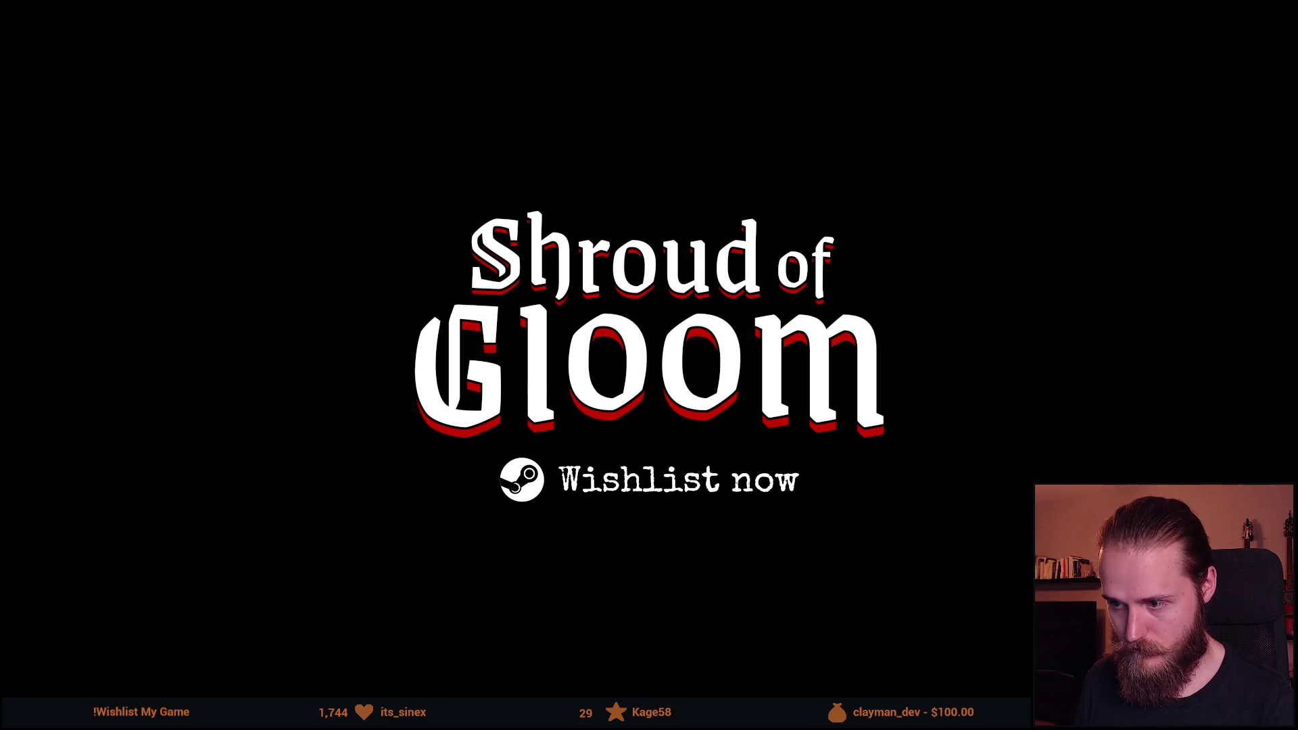
key("ctrl+equal")
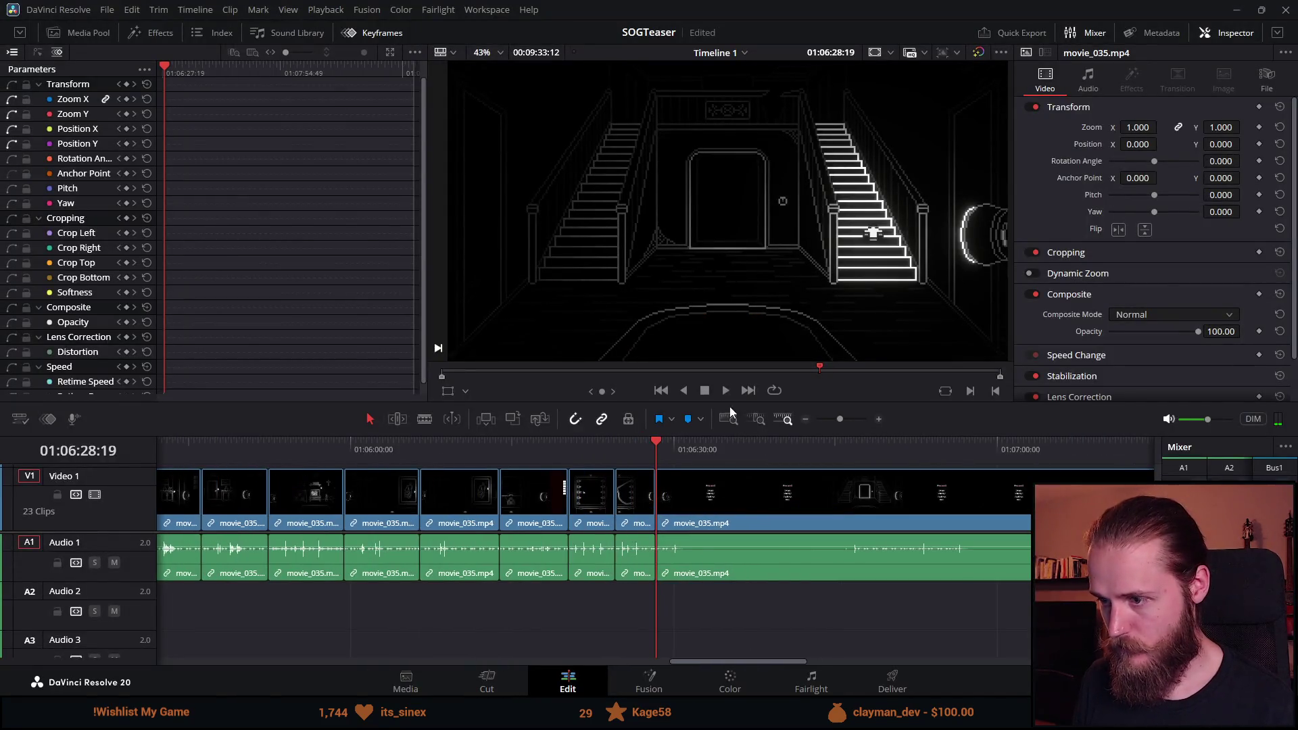
key("space")
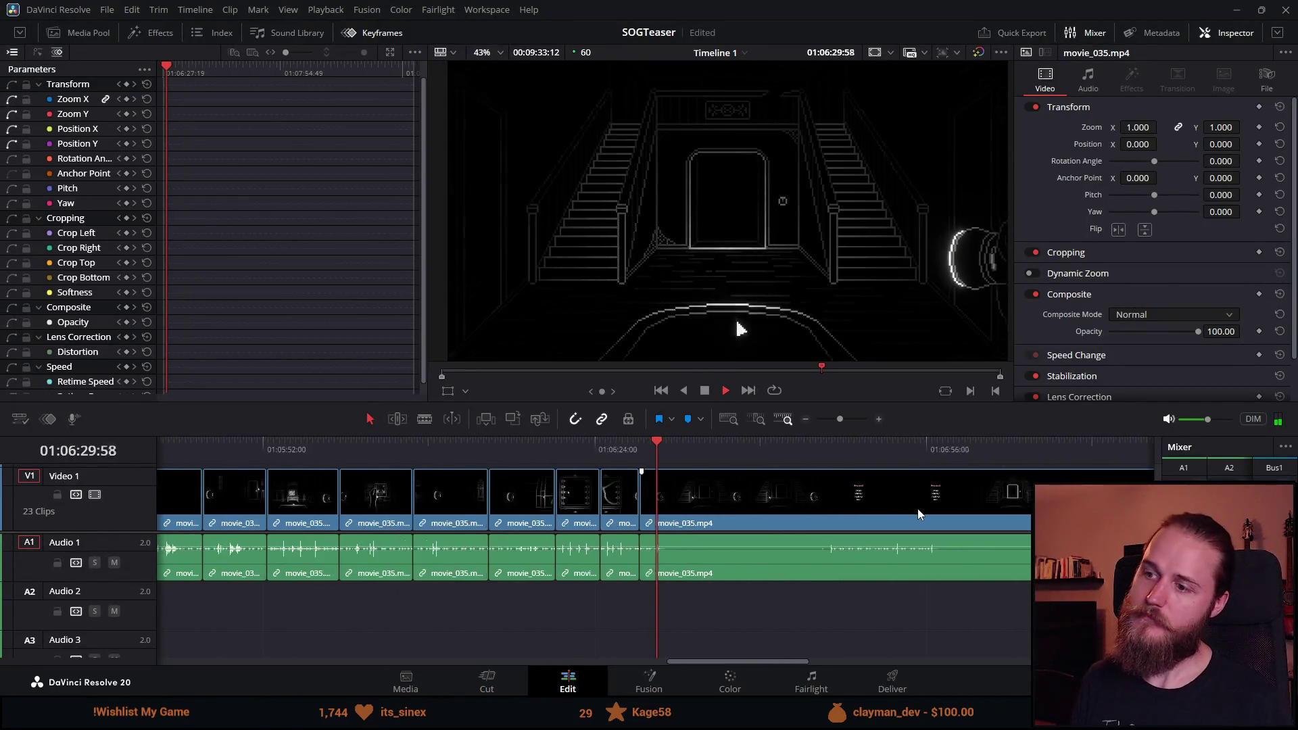
key("ctrl+equal")
key("ctrl+equal")
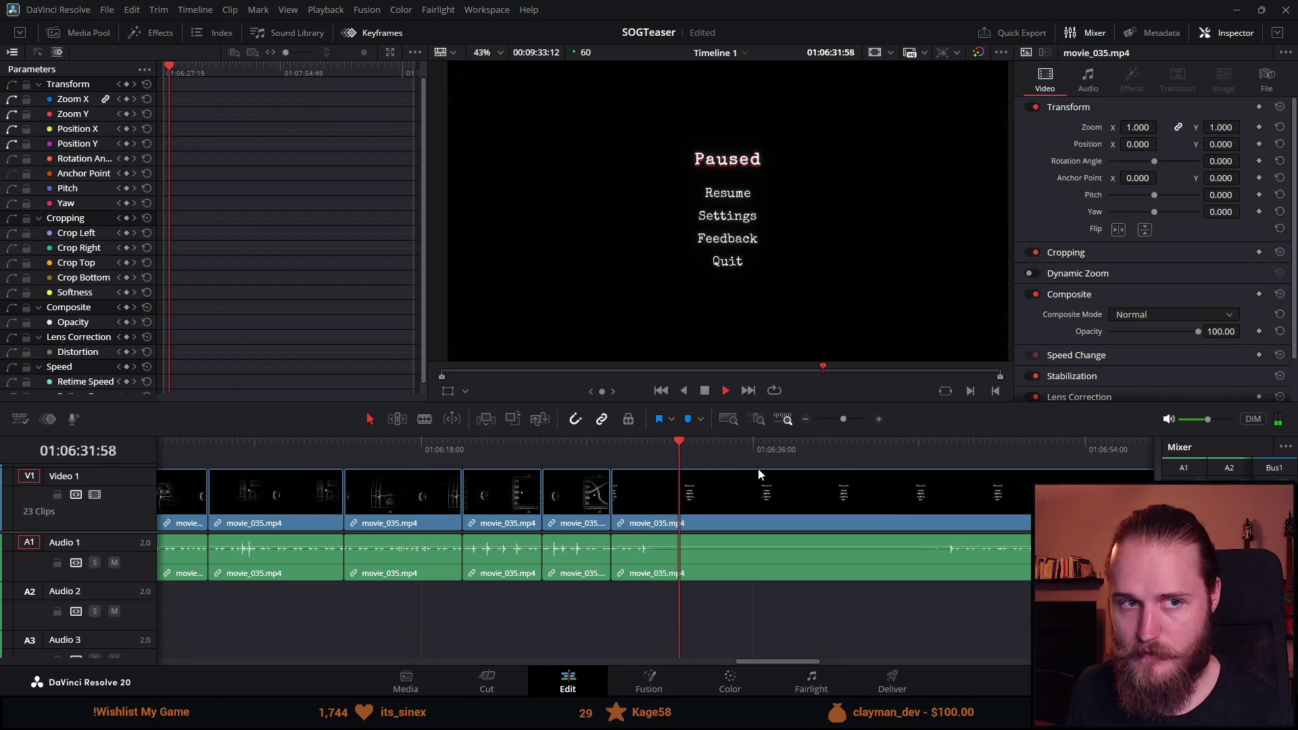
left_click_drag(718, 448, 941, 446)
key("ctrl+minus")
mouse_move(777, 472)
left_mouse_down()
mouse_move(876, 452)
mouse_move(1001, 452)
left_mouse_up()
key("space")
scroll(951, 482, "down", 2)
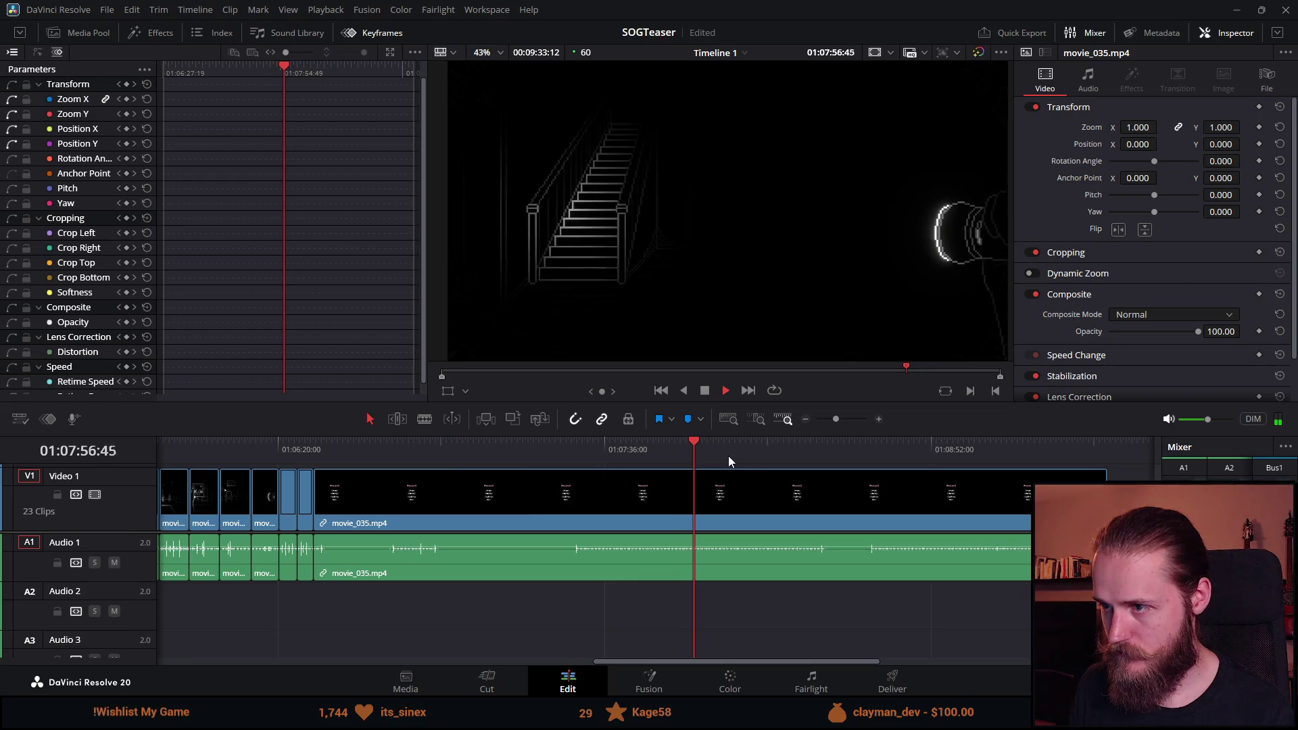
left_click_drag(724, 448, 750, 444)
left_click(278, 453)
left_click(792, 443)
key("space")
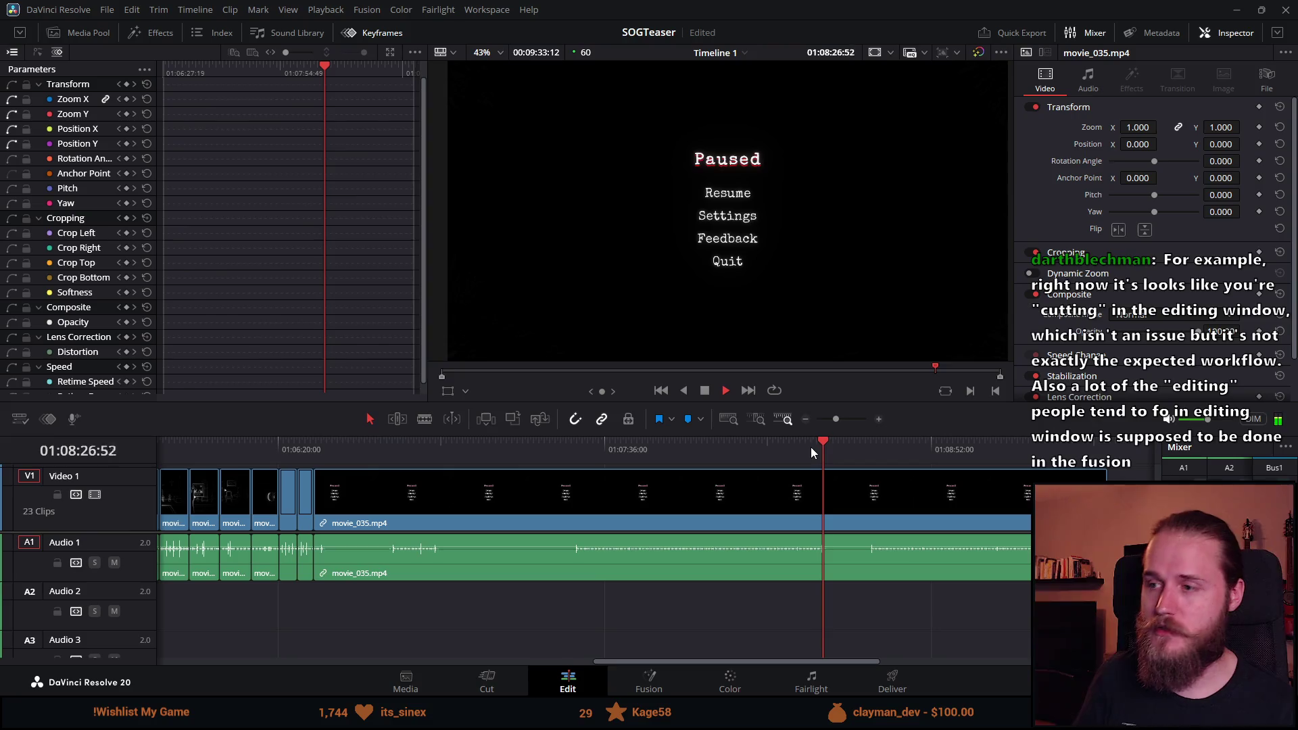
left_click_drag(818, 440, 919, 444)
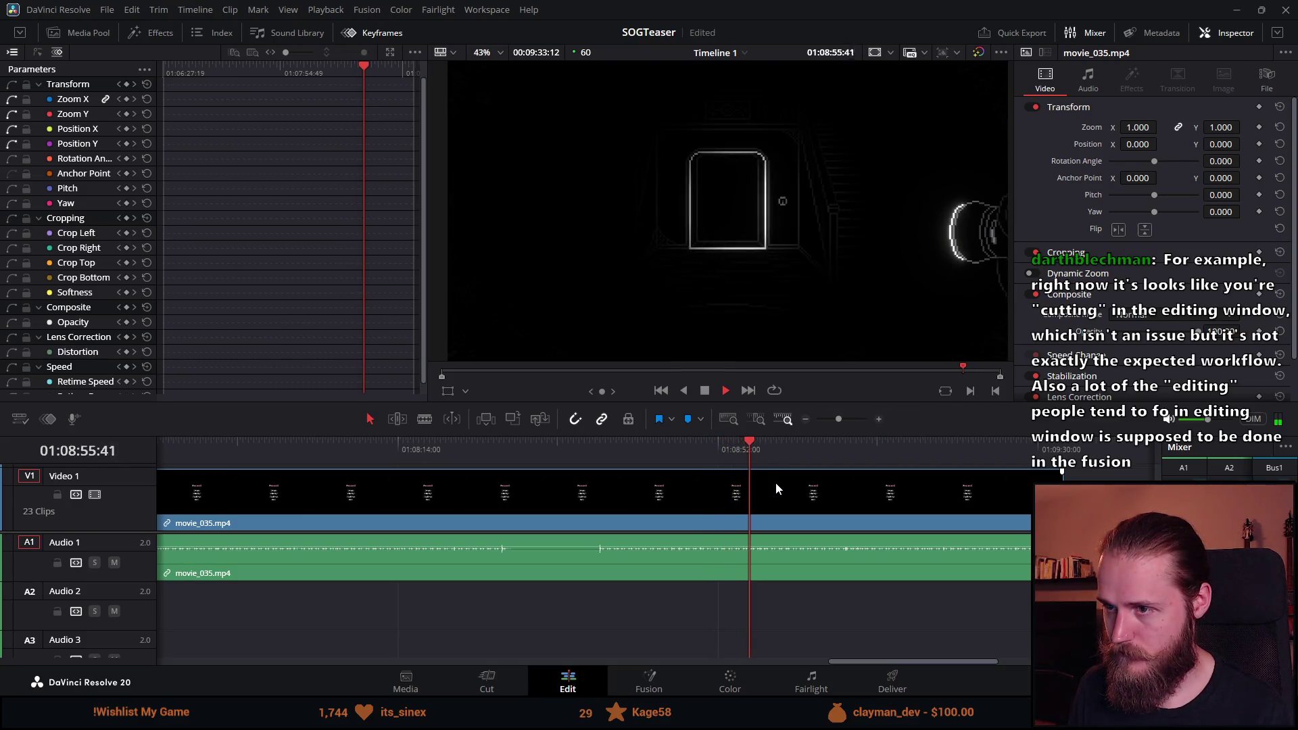
left_click_drag(796, 439, 834, 446)
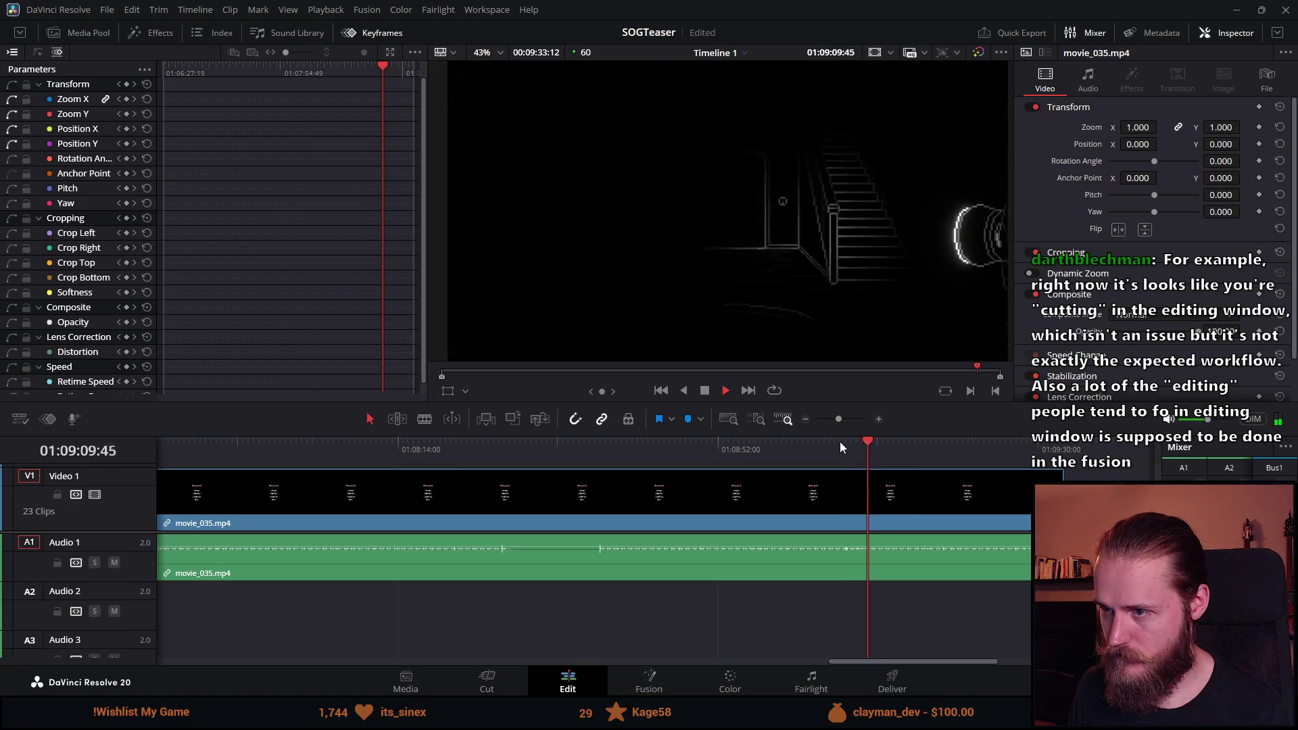
Scrub movie_035 from about 01:07:56 toward 01:08:37 and blade it near 01:08:46.
left_click_drag(524, 446, 460, 452)
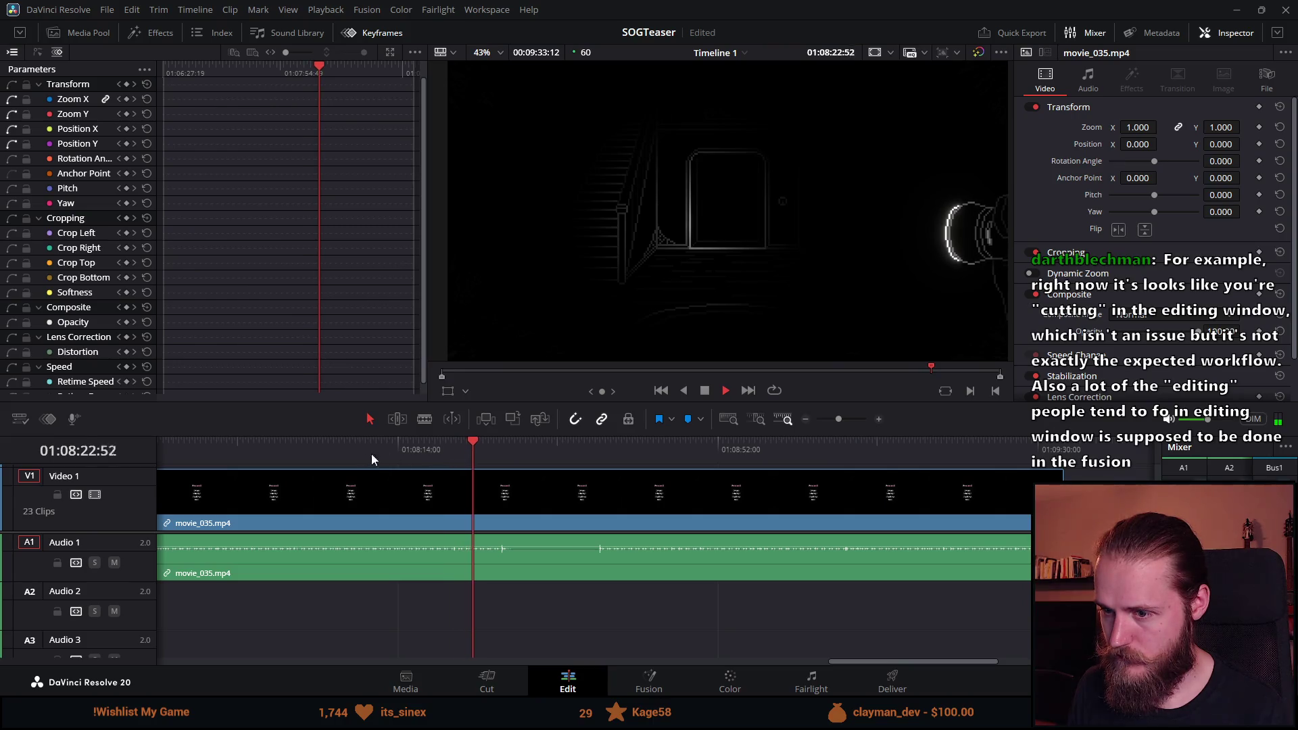
left_click(311, 453)
left_click_drag(311, 454, 246, 462)
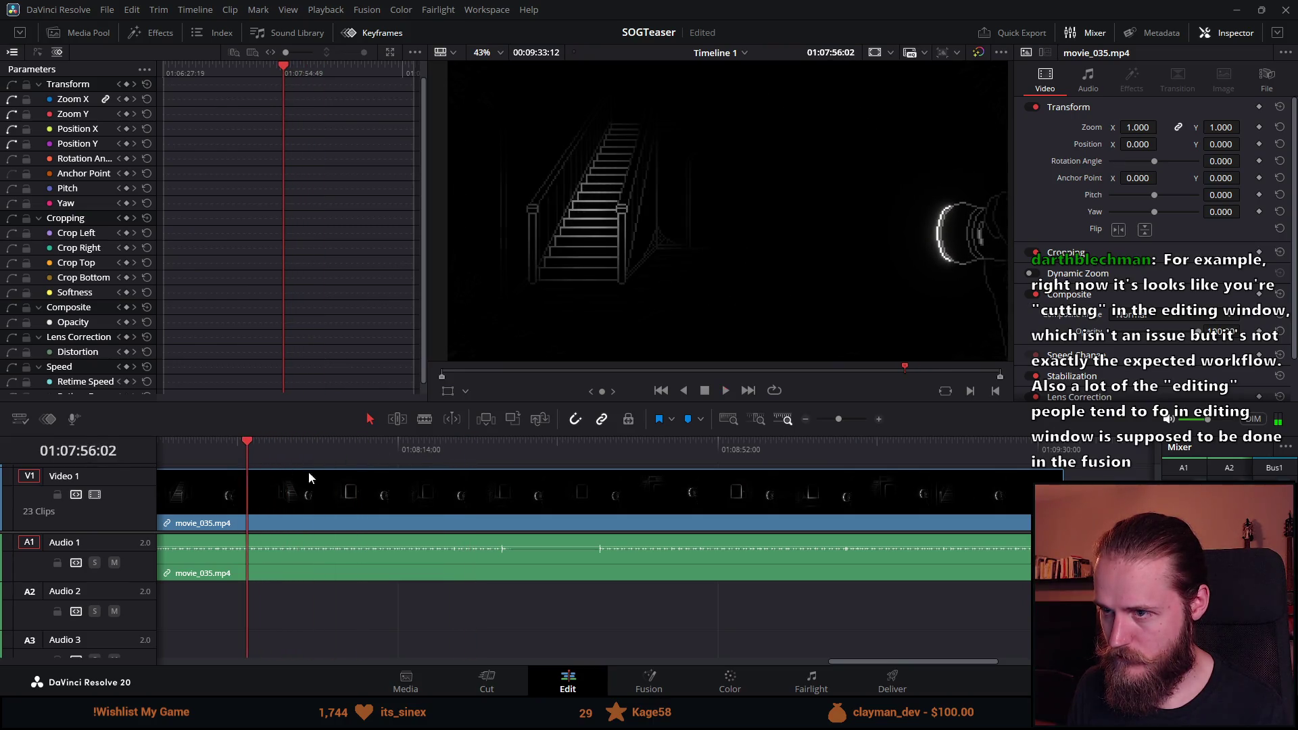
scroll(352, 473, "down", 2)
key("space")
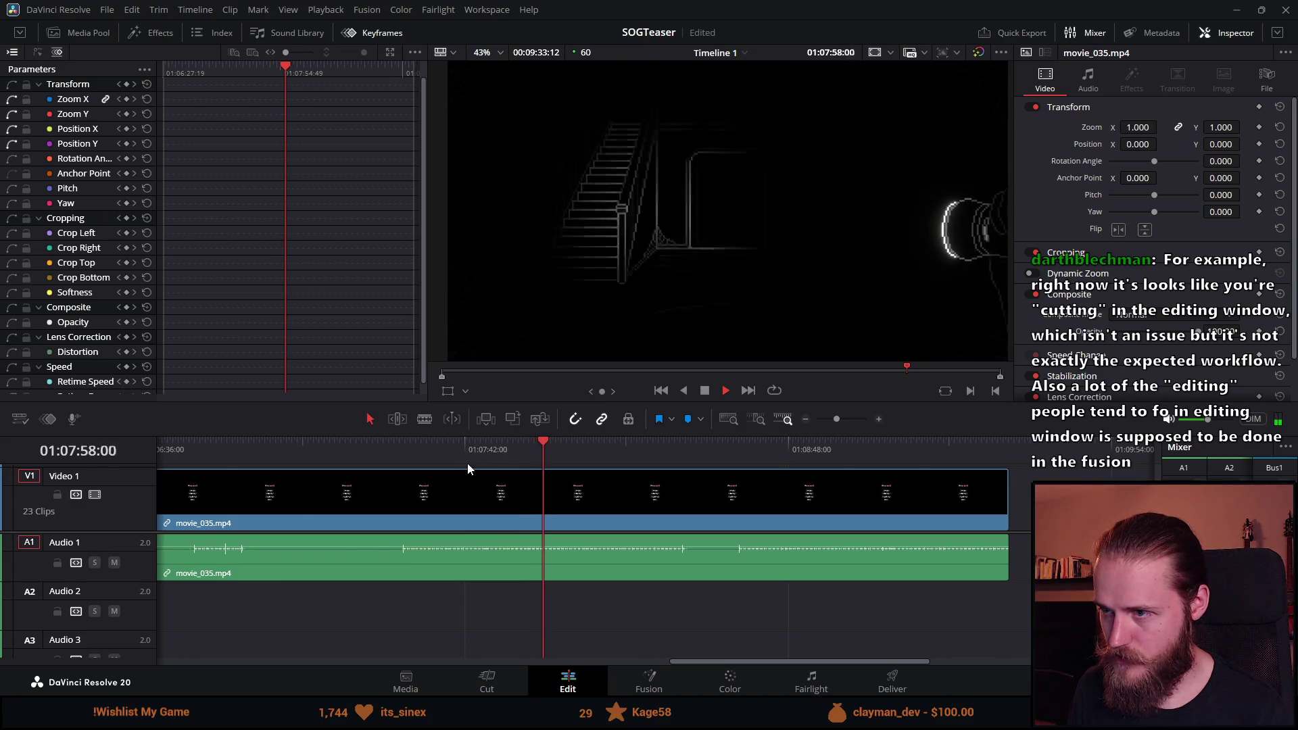
mouse_move(622, 447)
left_mouse_down()
mouse_move(610, 450)
mouse_move(652, 448)
left_mouse_up()
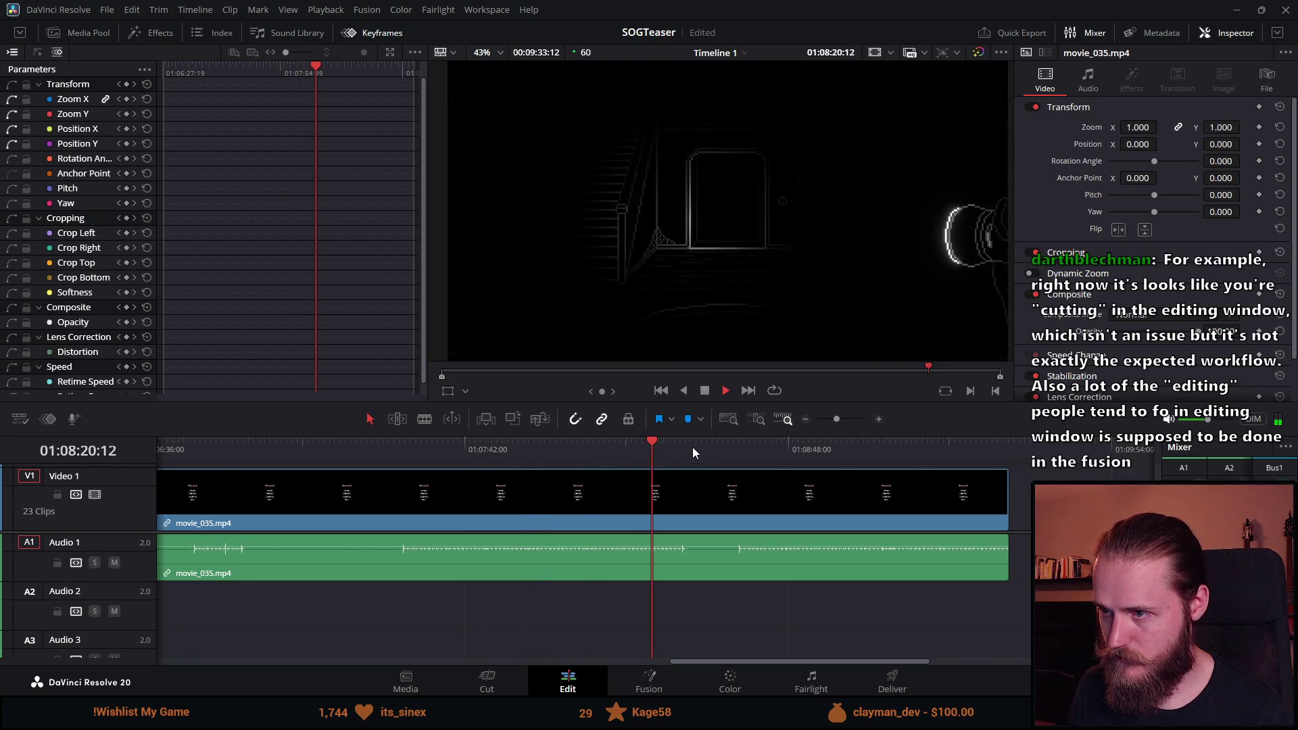
left_click(675, 445)
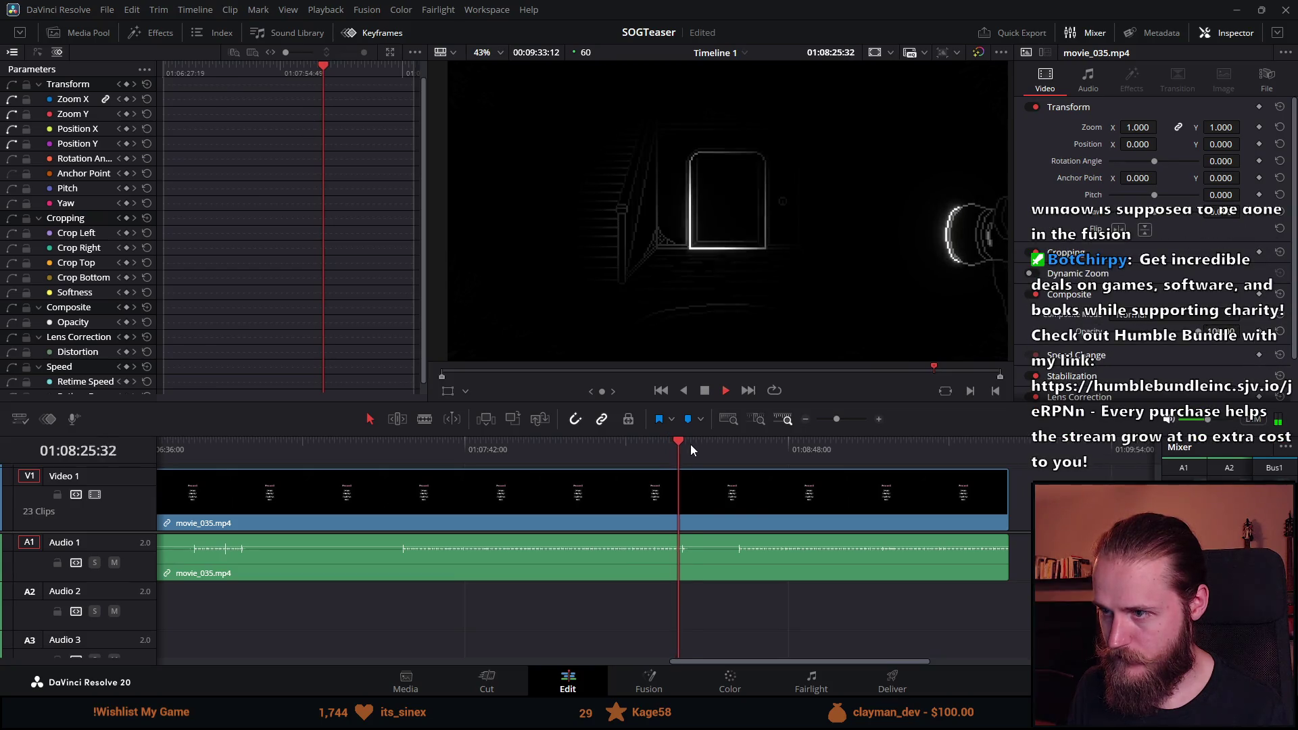
left_click(691, 444)
left_click_drag(696, 446, 733, 445)
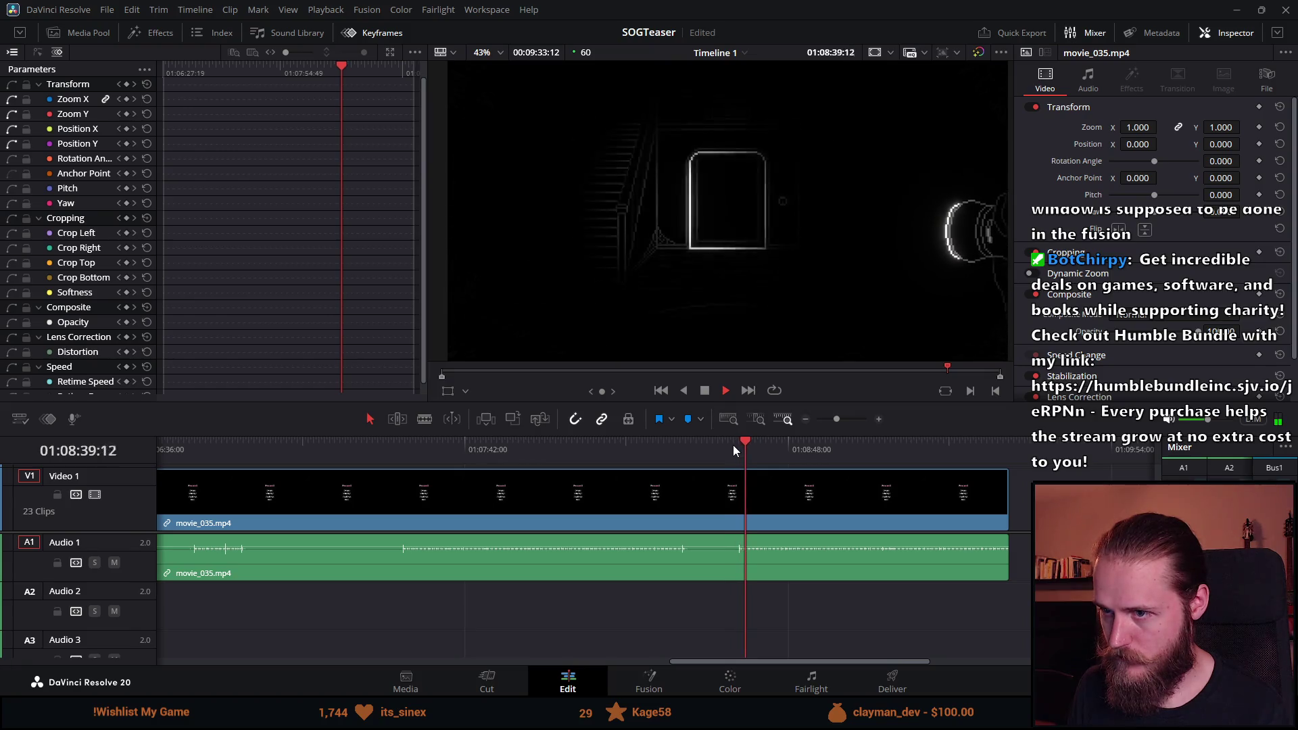
scroll(773, 457, "up", 2)
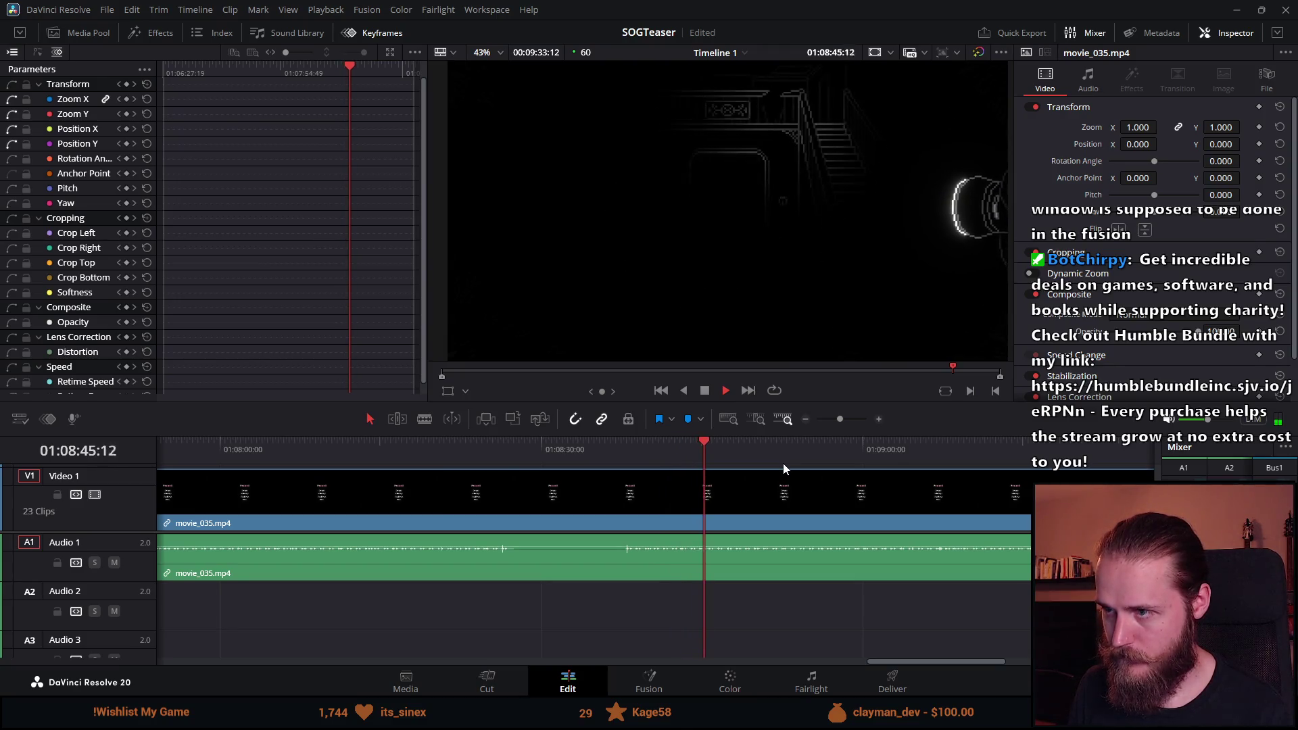
key("ctrl+b")
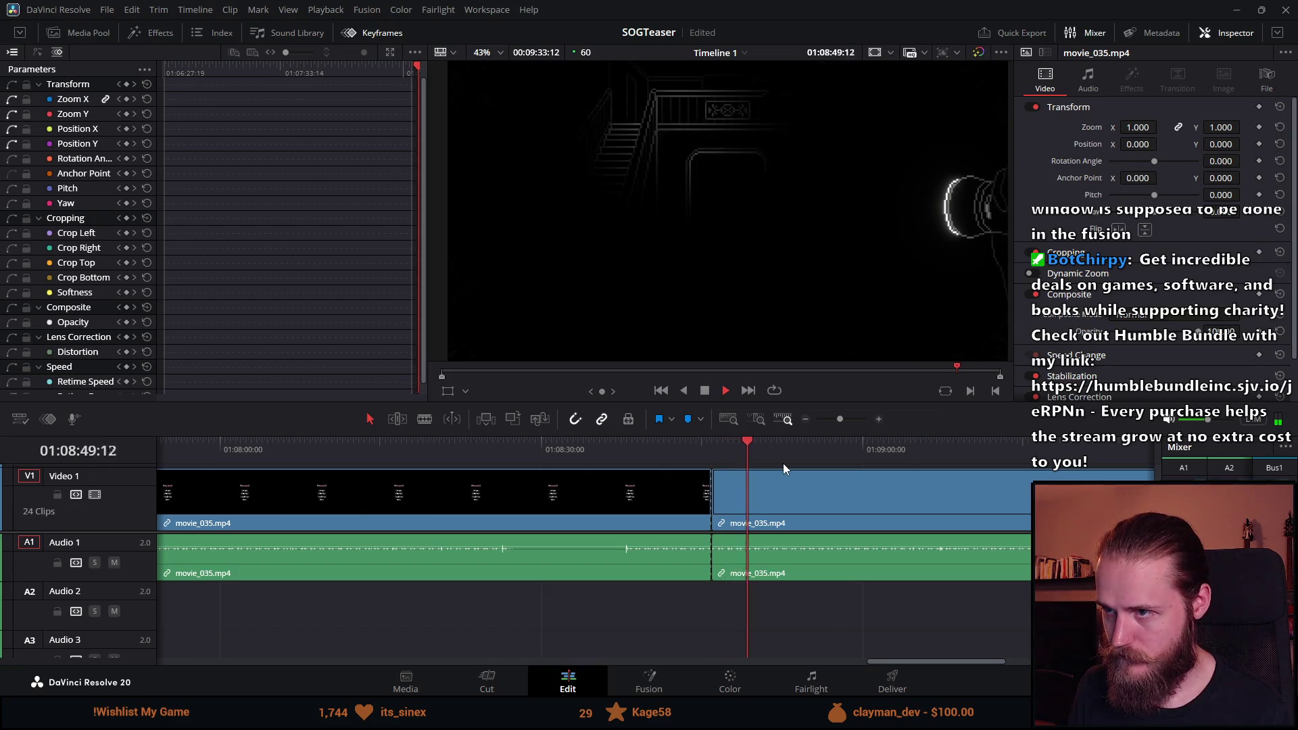
Add four more cuts to movie_035 between about 01:08:47 and 01:09:08 during playback.
left_click(720, 448)
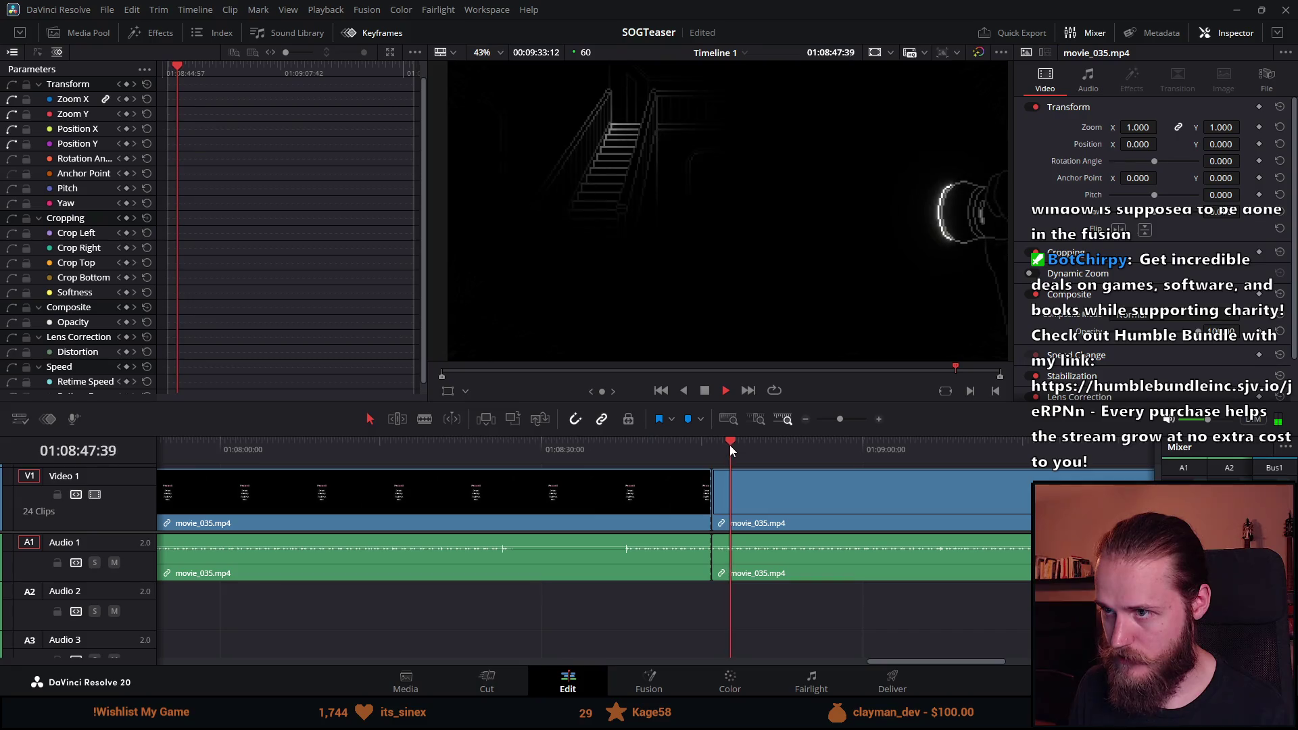
key("ctrl+b")
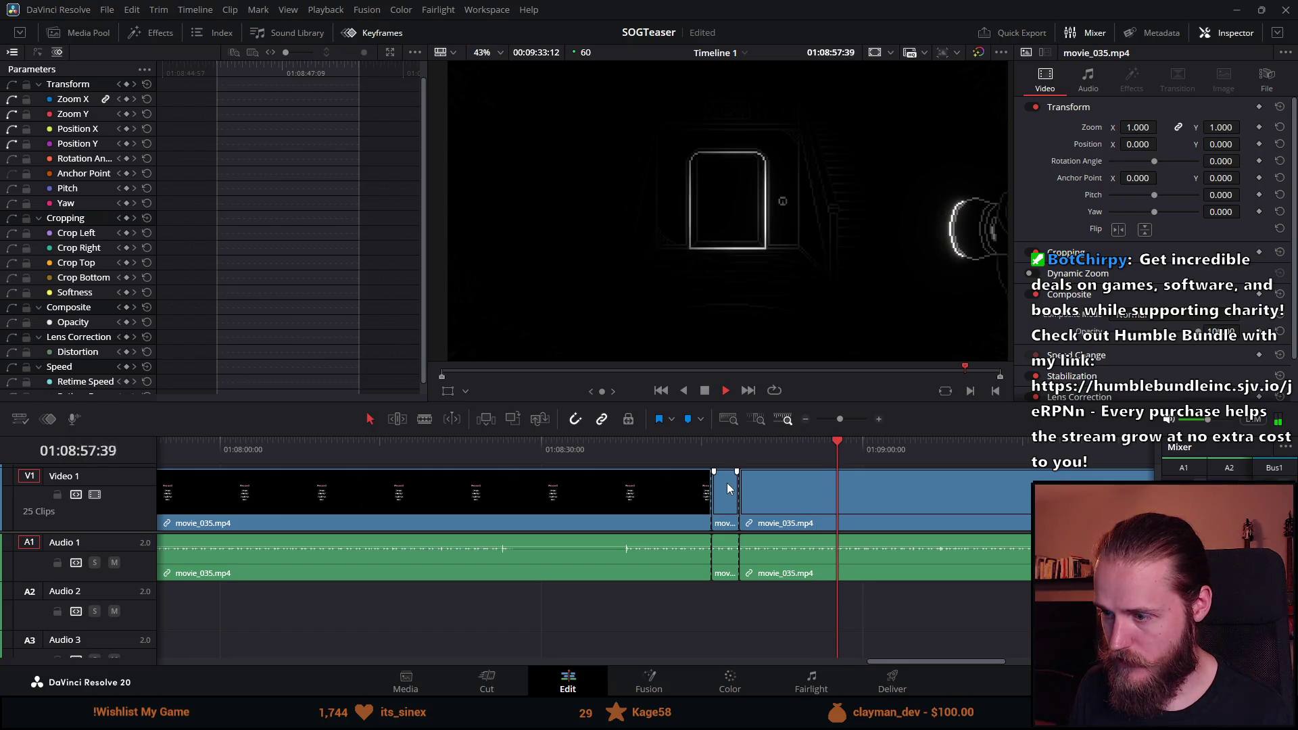
key("ctrl+b")
scroll(786, 505, "down", 1)
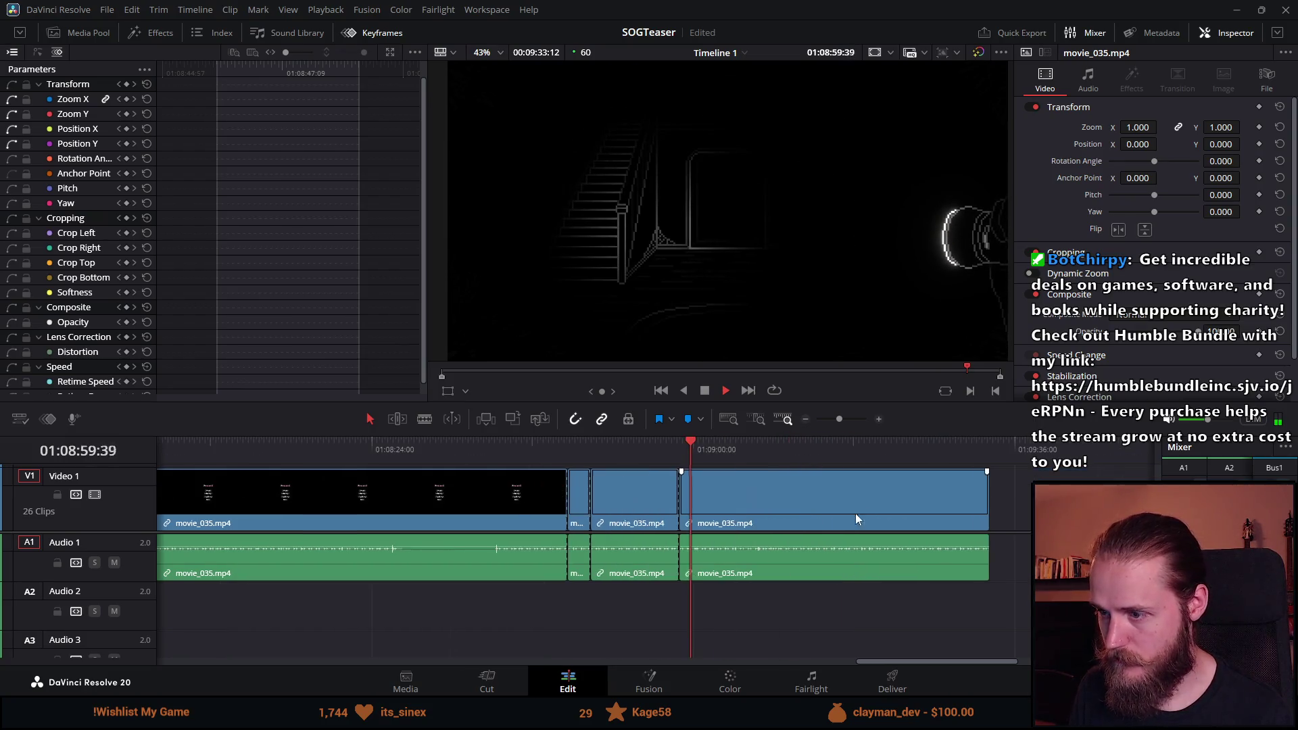
mouse_move(714, 447)
left_mouse_down()
mouse_move(814, 449)
mouse_move(776, 449)
left_mouse_up()
key("space")
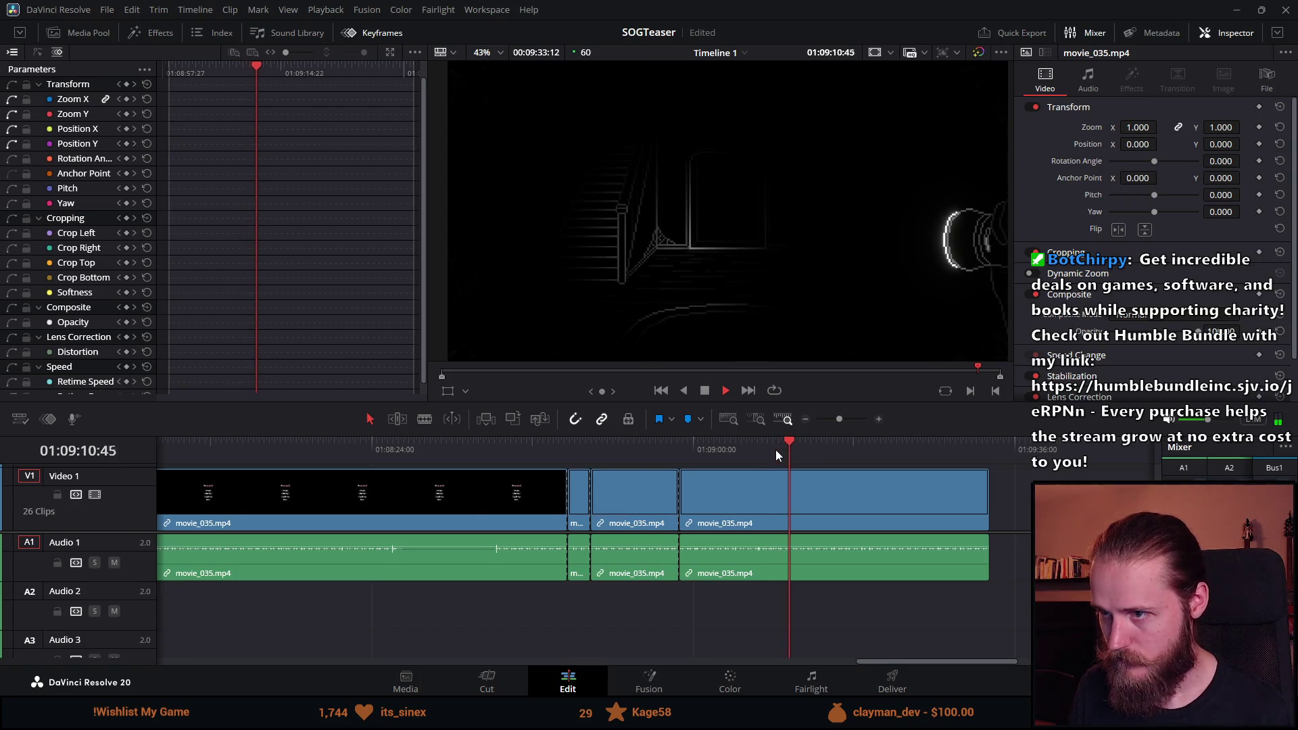
key("ctrl+b")
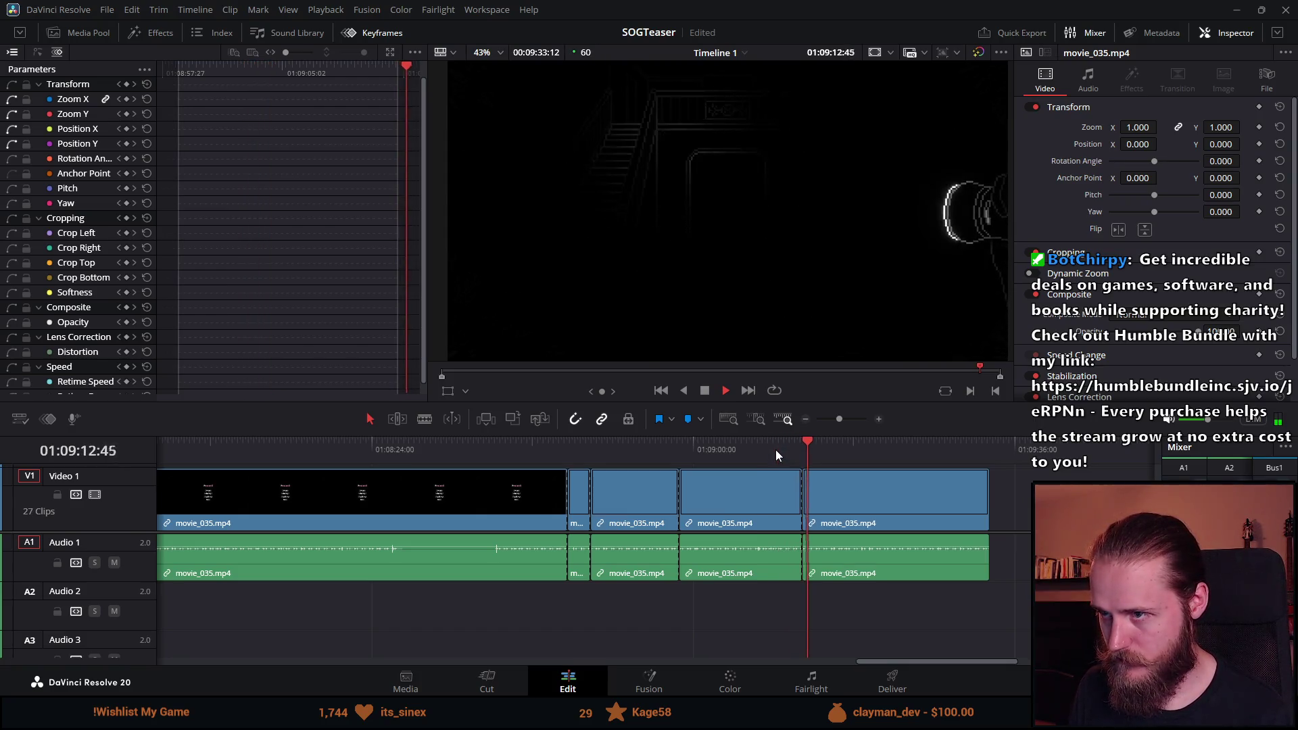
key("ctrl+b")
key("ctrl+b")
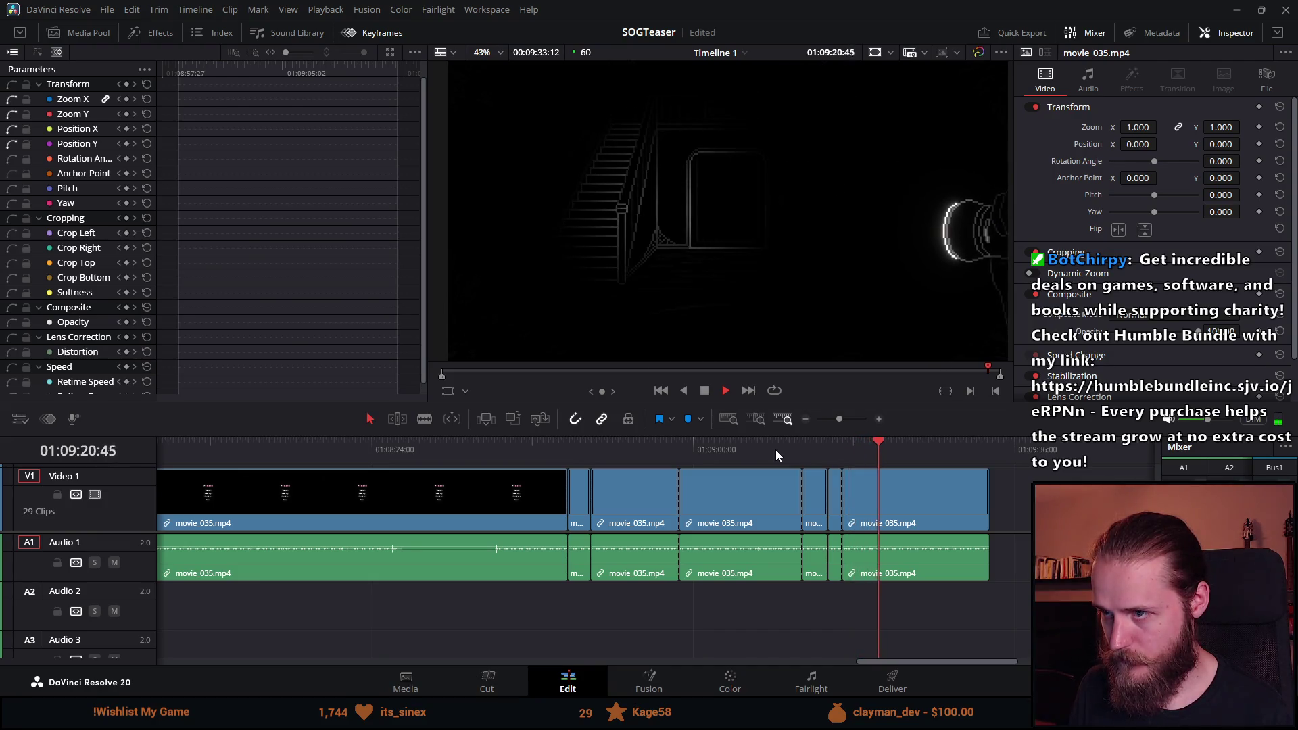
Add two cuts after 01:09:17, then replay from 01:08:47 and select the first long clip.
left_click(850, 452)
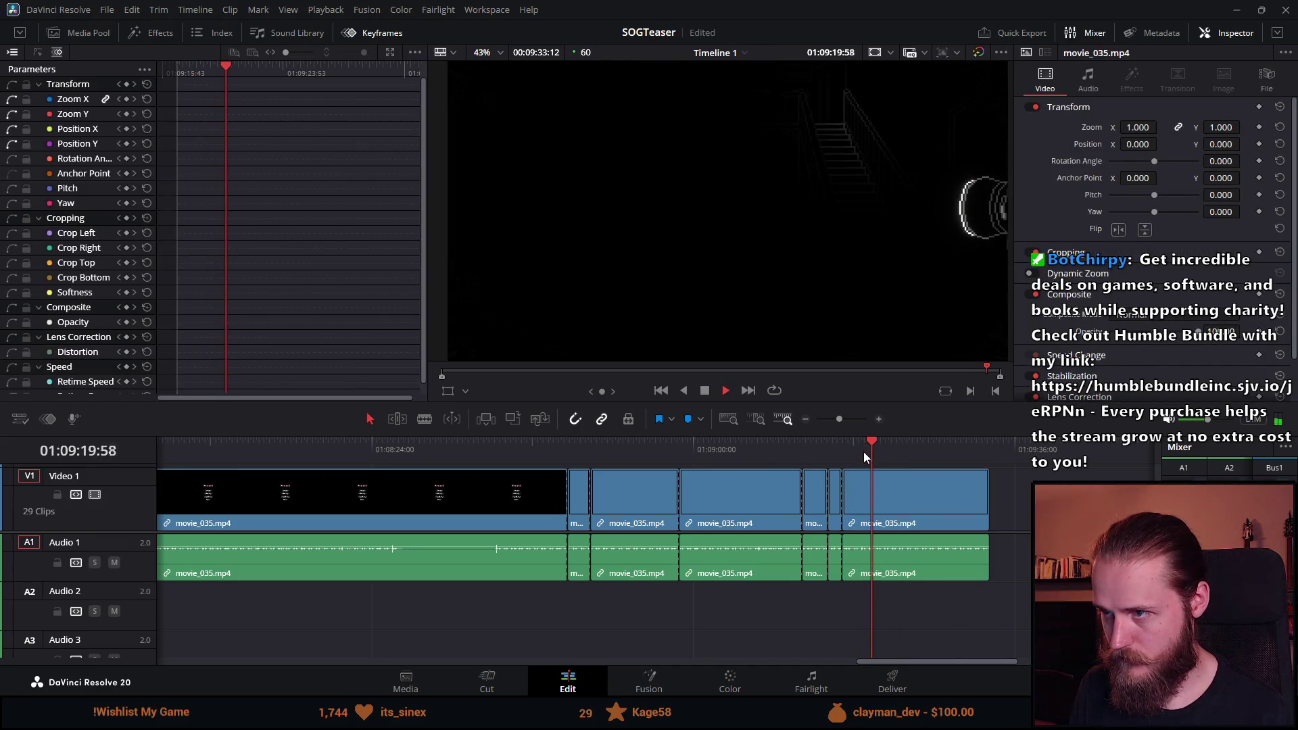
key("ctrl+b")
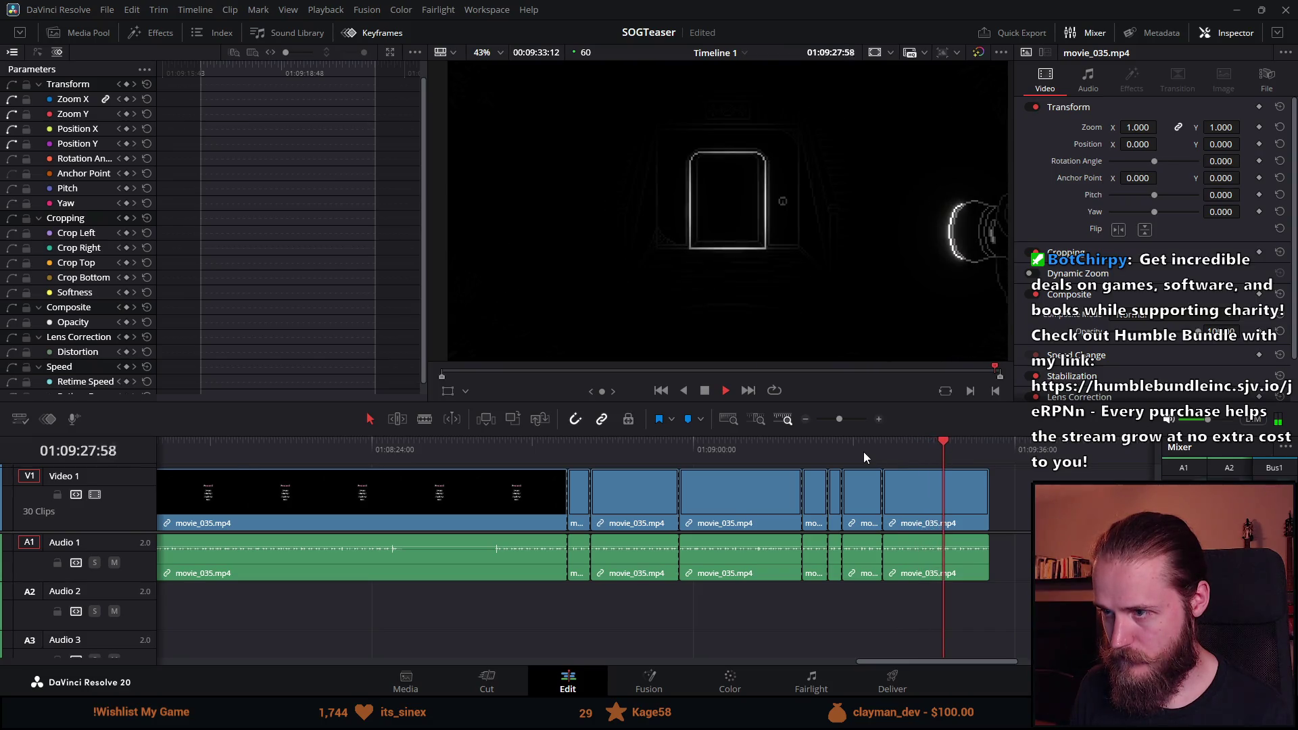
key("ctrl+b")
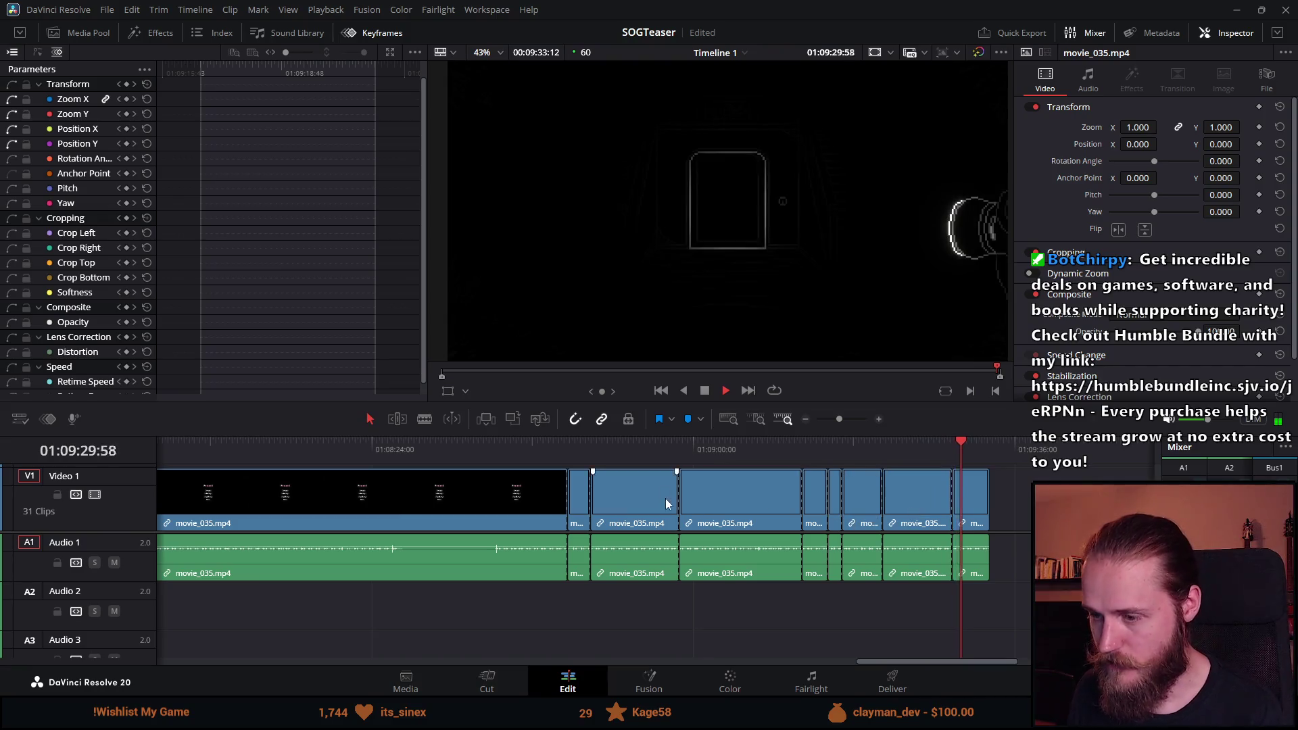
left_click(579, 446)
key("space")
left_click(513, 506)
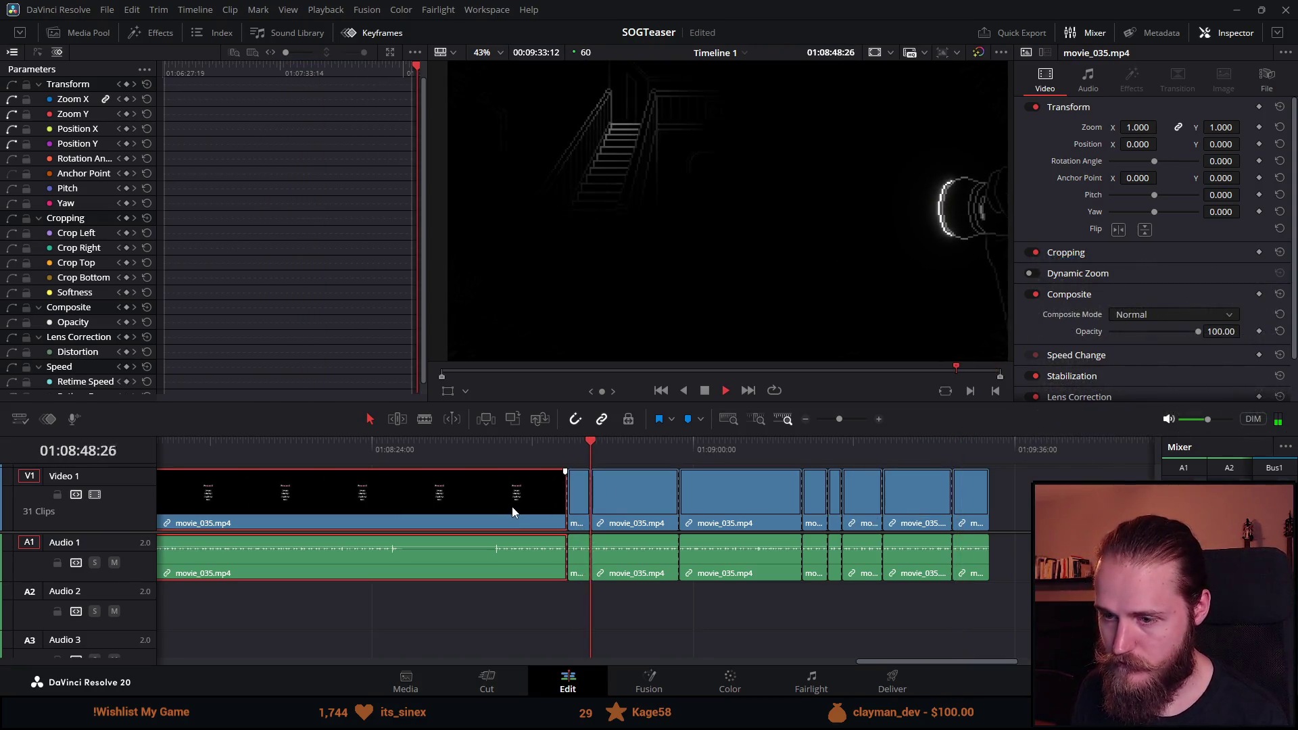
Ripple-delete the selected clip and two more unwanted movie_035 pieces while playing the sequence.
scroll(510, 518, "down", 2)
scroll(511, 517, "down", 2)
key("Delete")
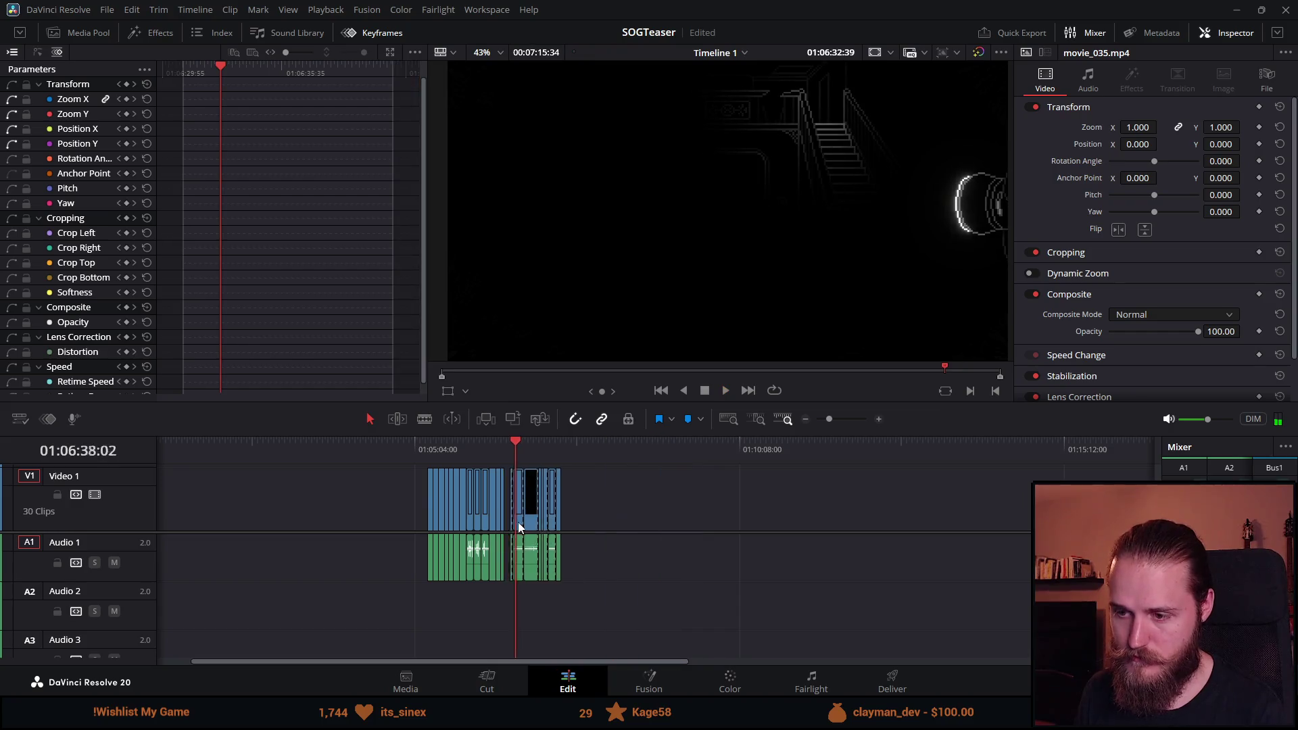
scroll(545, 483, "up", 4)
left_click(726, 390)
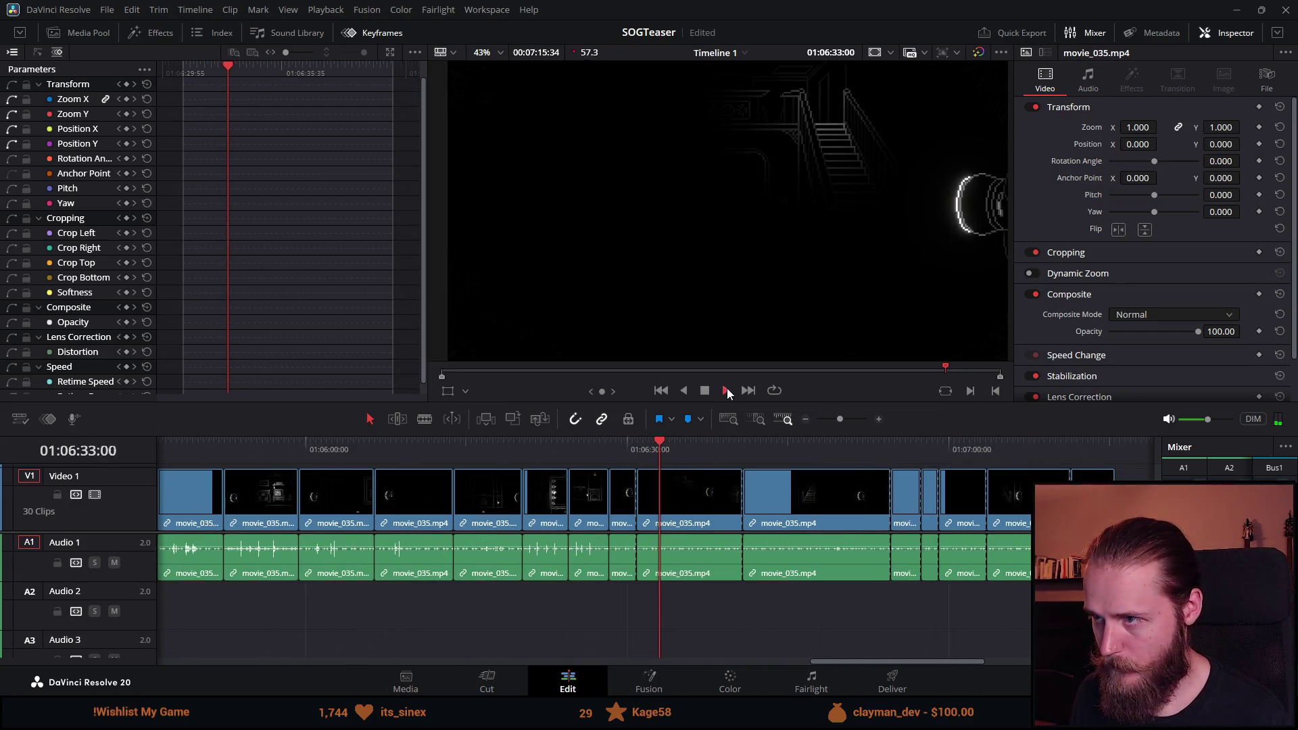
left_click(745, 450)
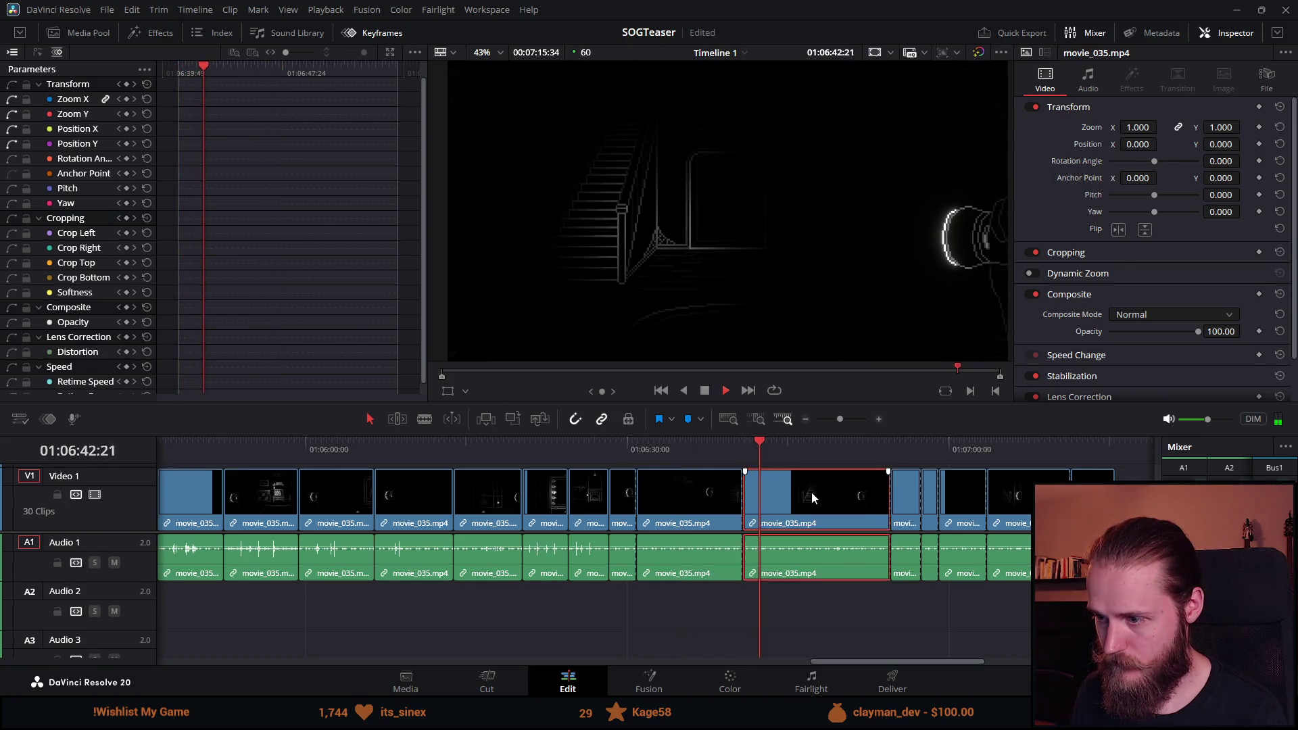
key("Delete")
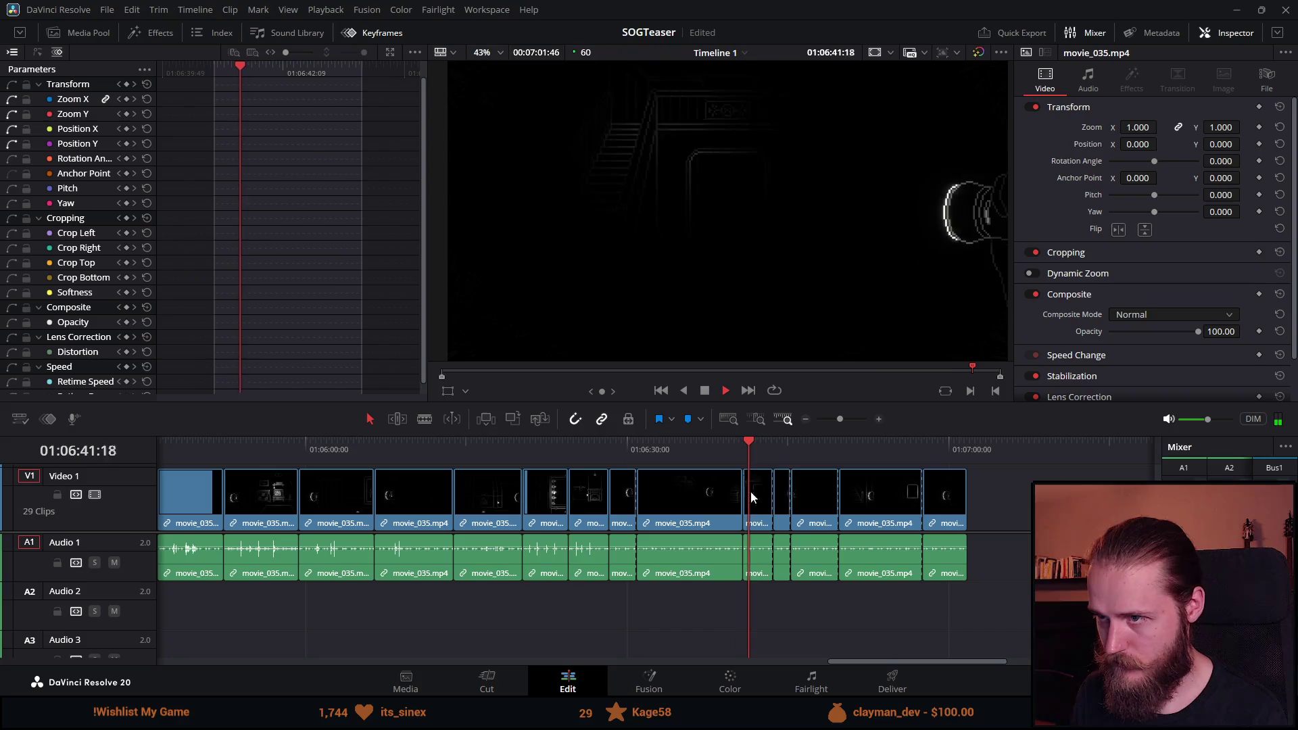
key("Delete")
Remove the remaining short leftover clips and the last clip at the sequence end.
left_click(750, 503)
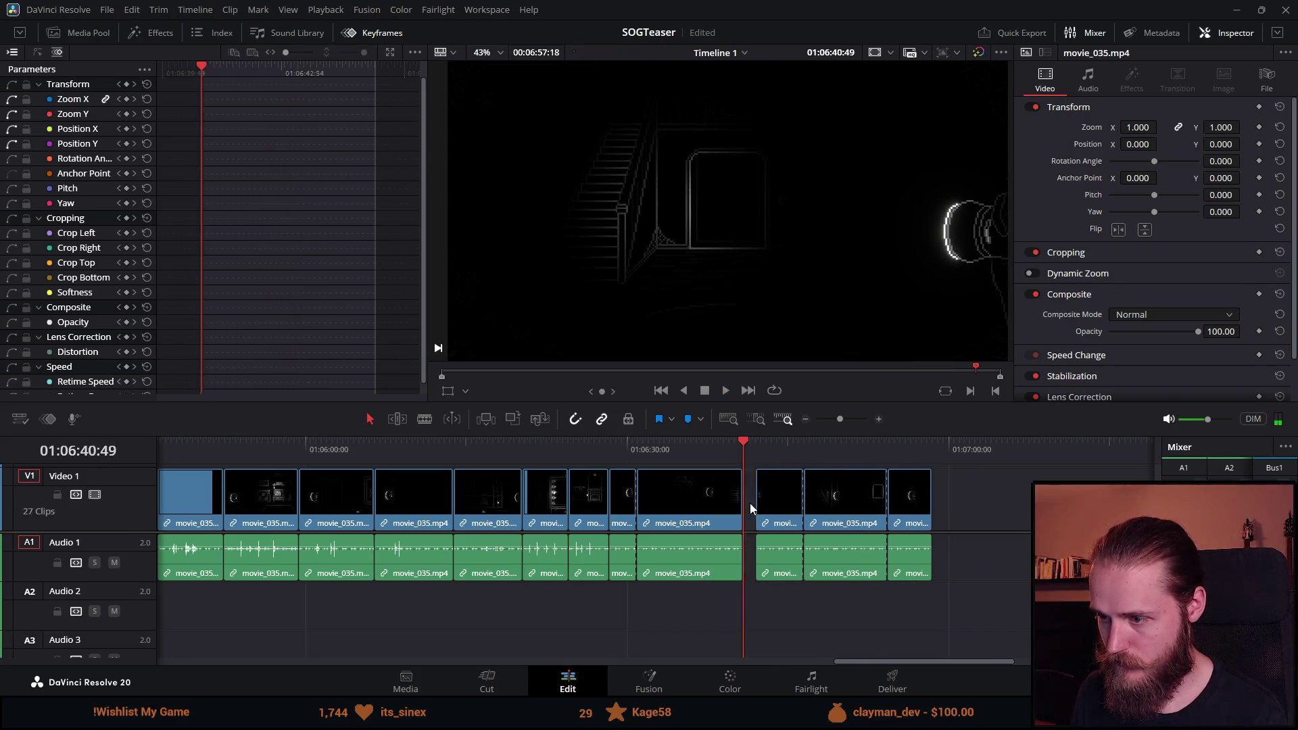
key("Delete")
left_click(727, 391)
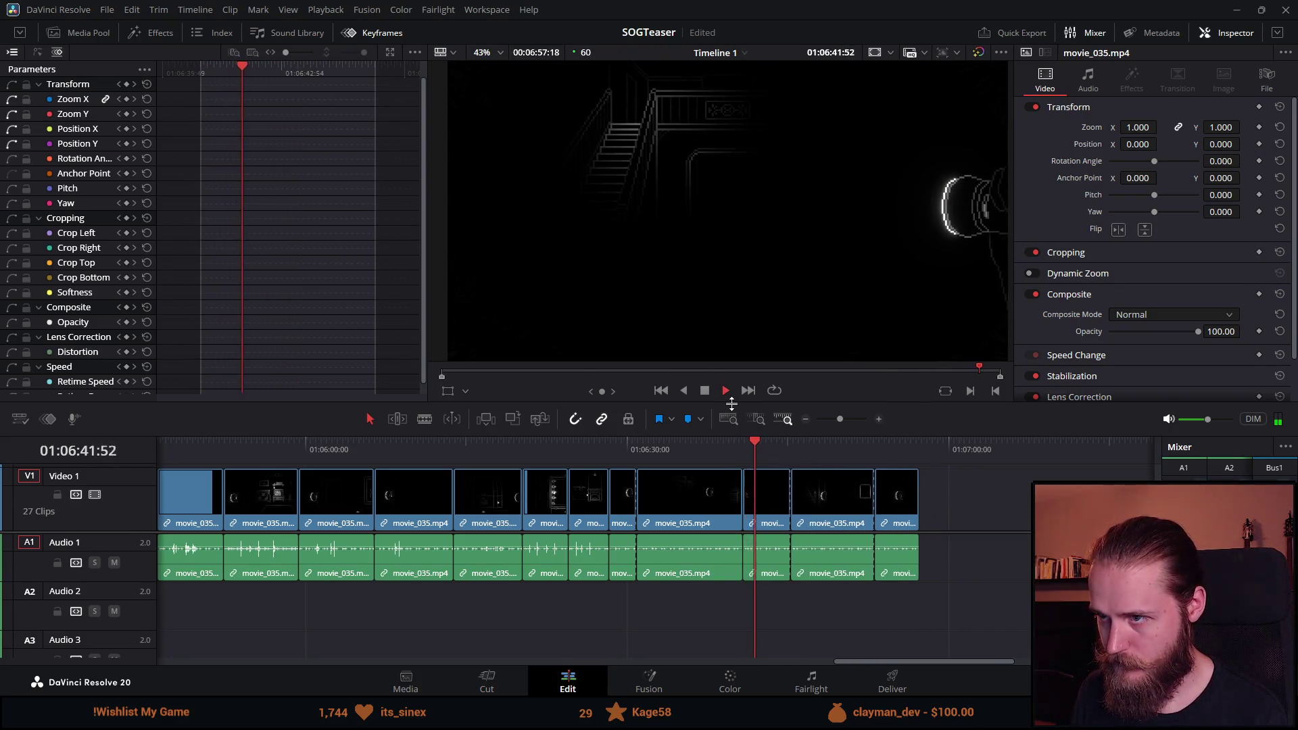
left_click(766, 515)
key("Delete")
left_click(726, 390)
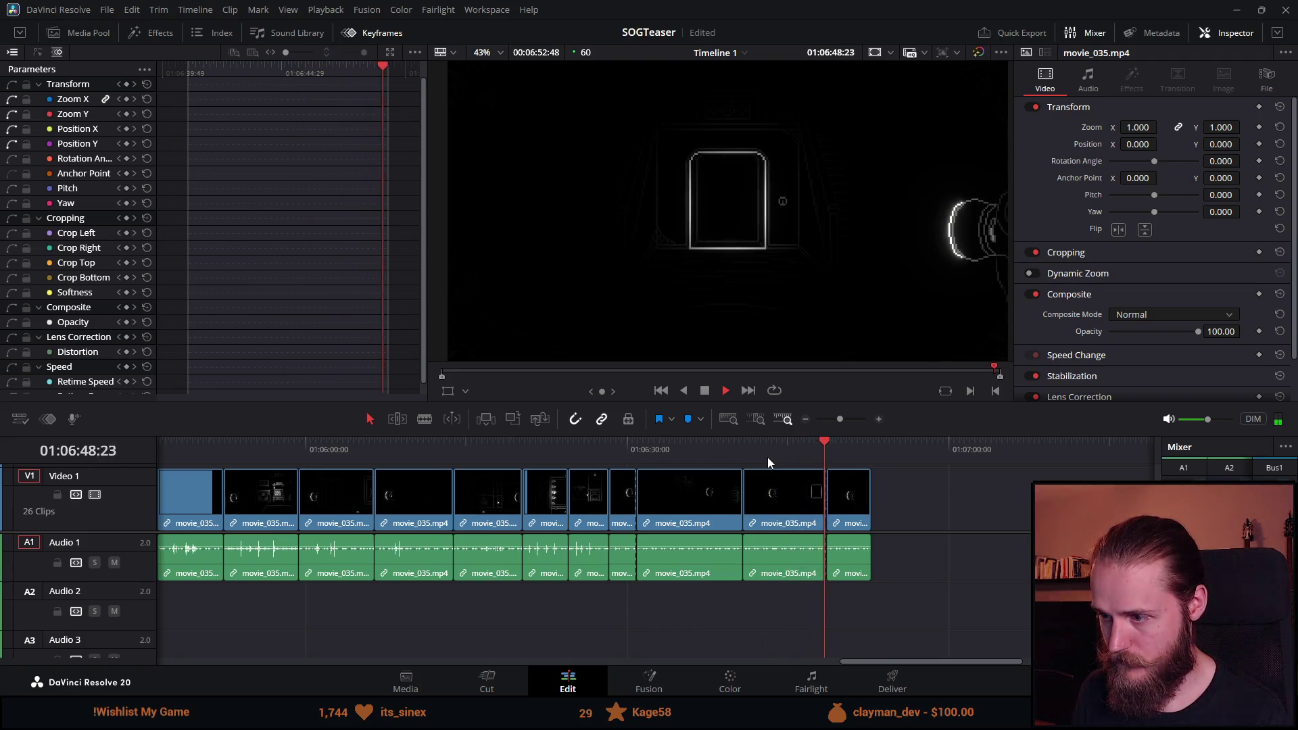
key("Delete")
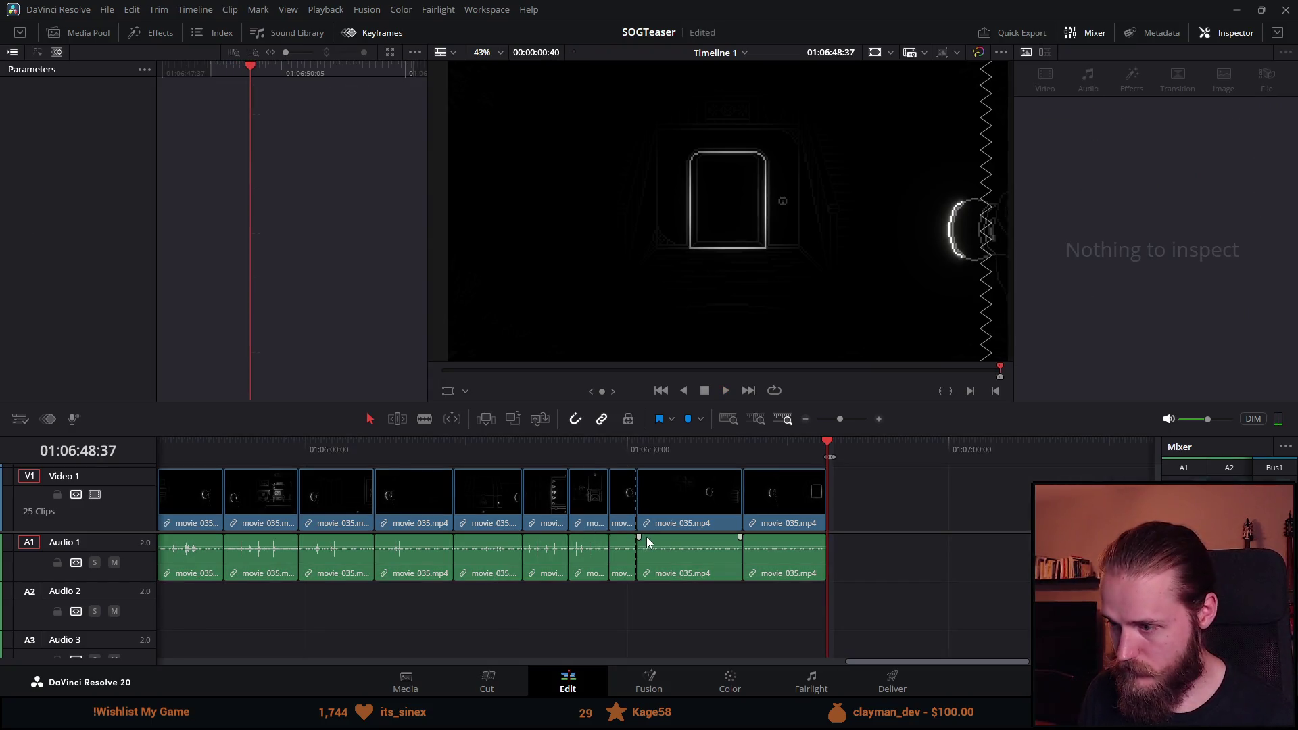
Scrub back through the clips and set an out point at the playhead from the ruler menu.
left_click(770, 456)
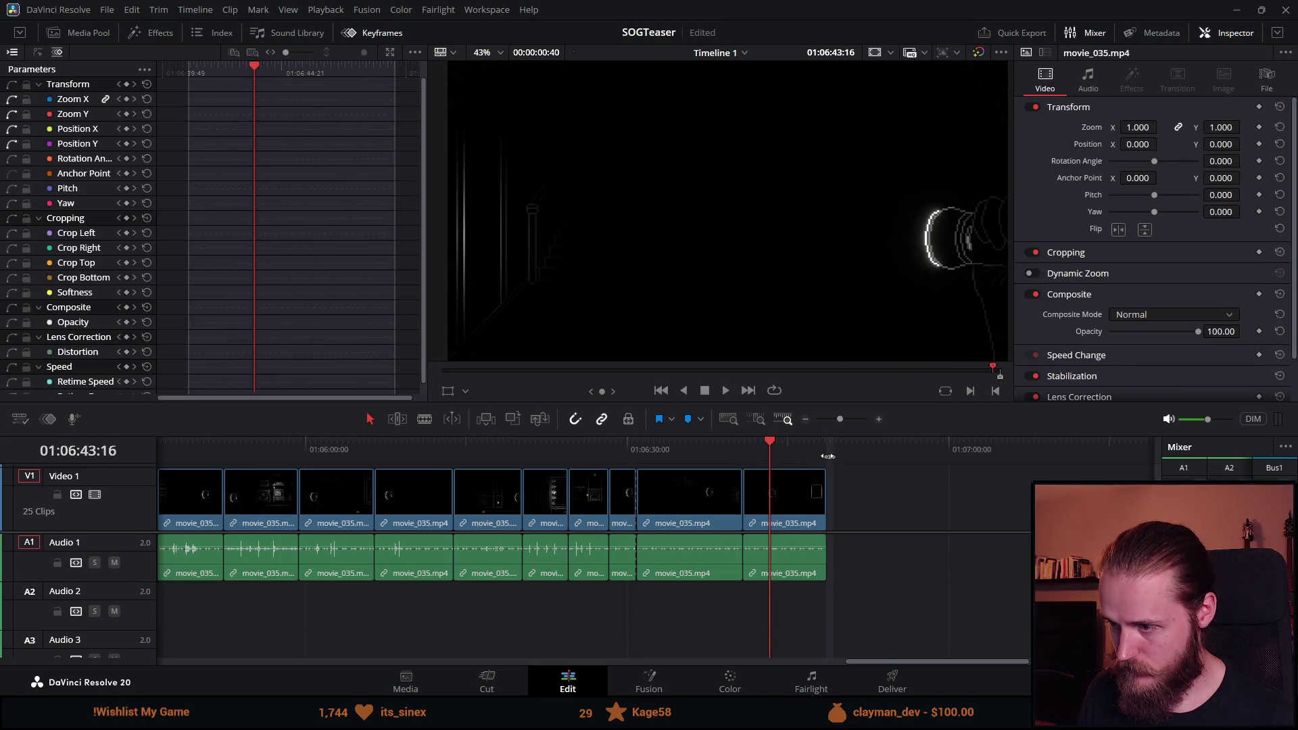
left_click_drag(827, 456, 616, 457)
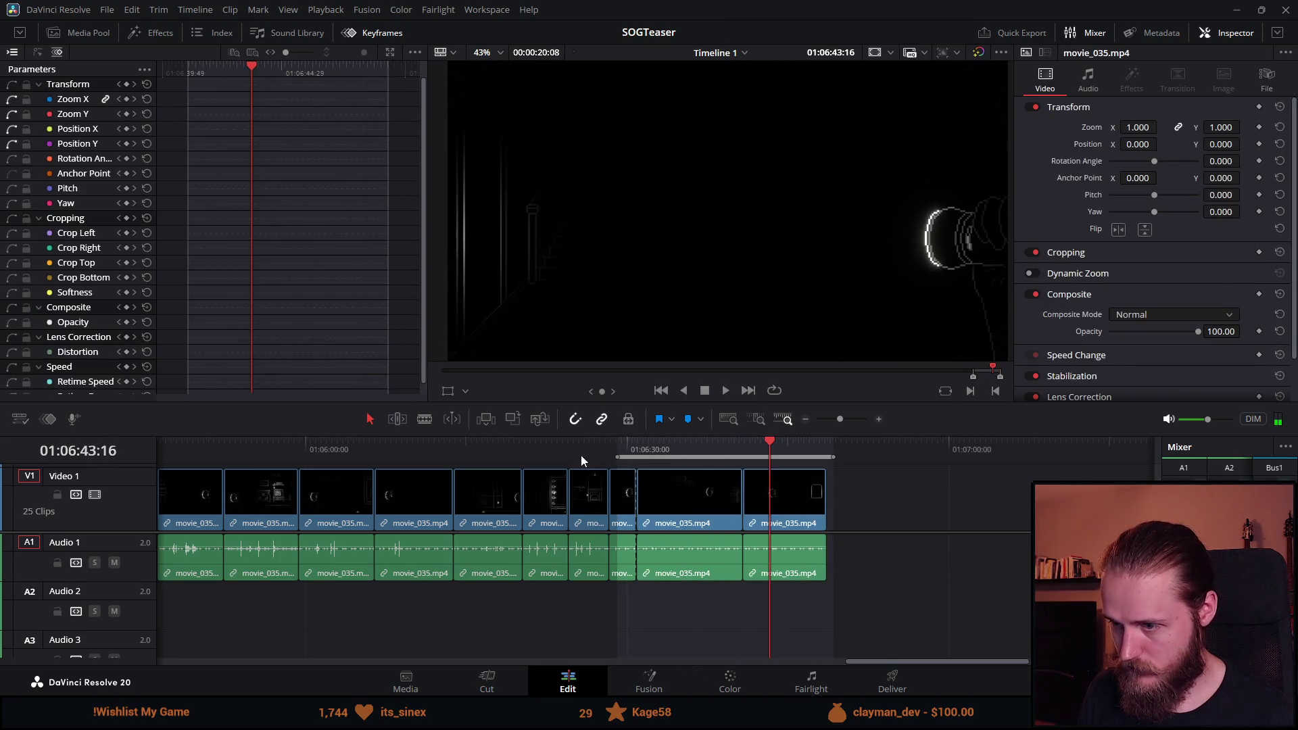
right_click(591, 456)
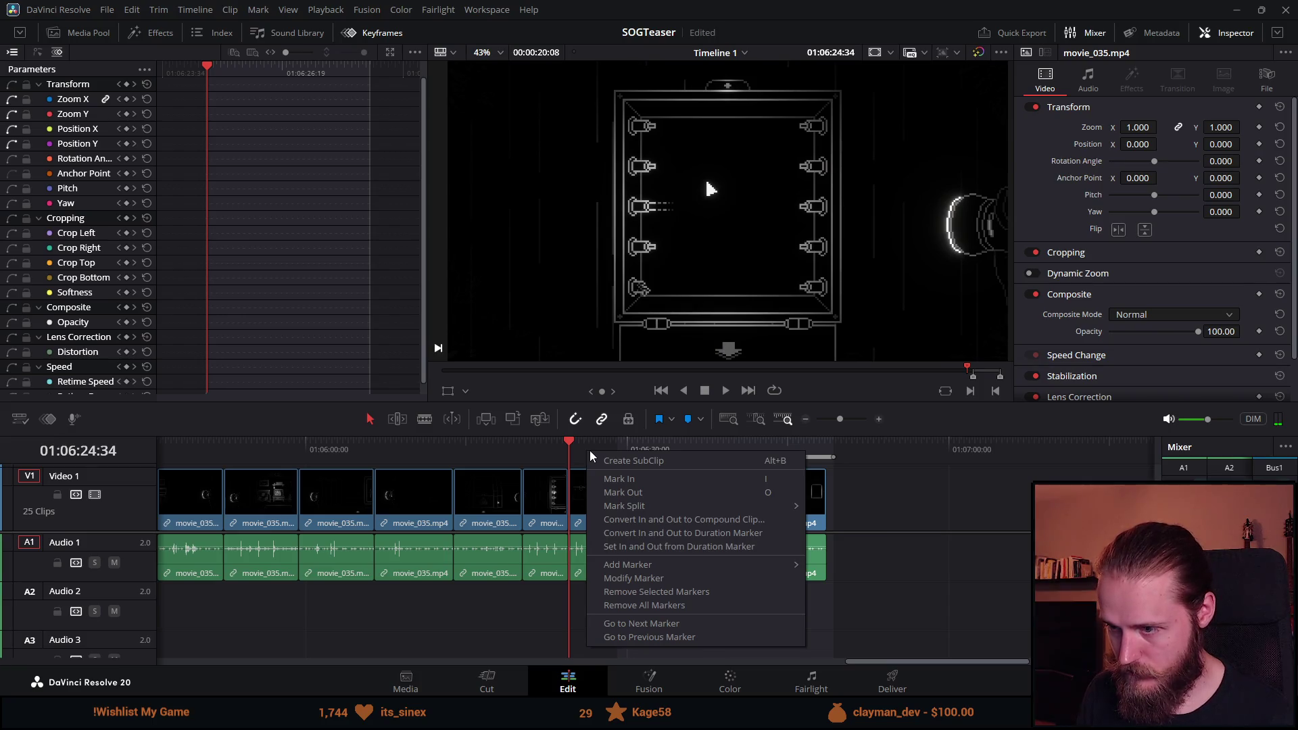
left_click(626, 493)
left_click(821, 449)
right_click(821, 449)
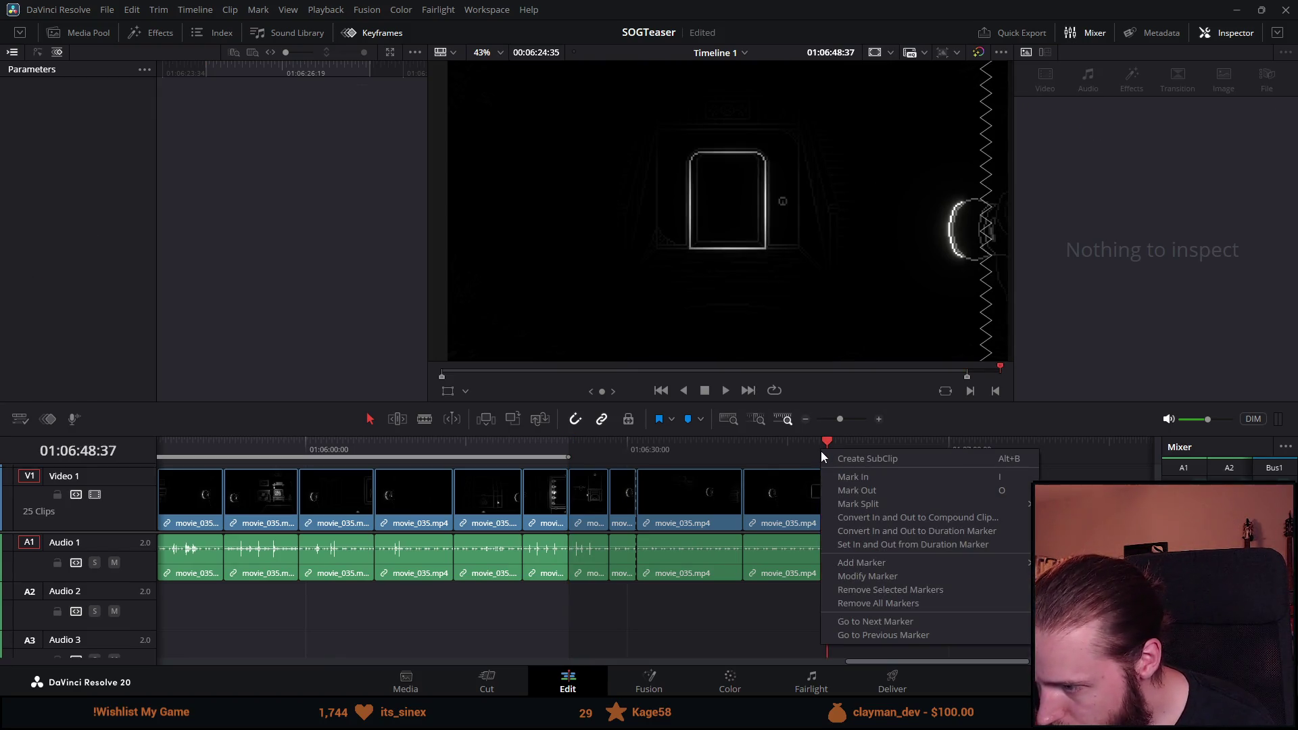
left_click(891, 605)
Mark In and Mark Out on the playhead just past the last clip.
right_click(781, 460)
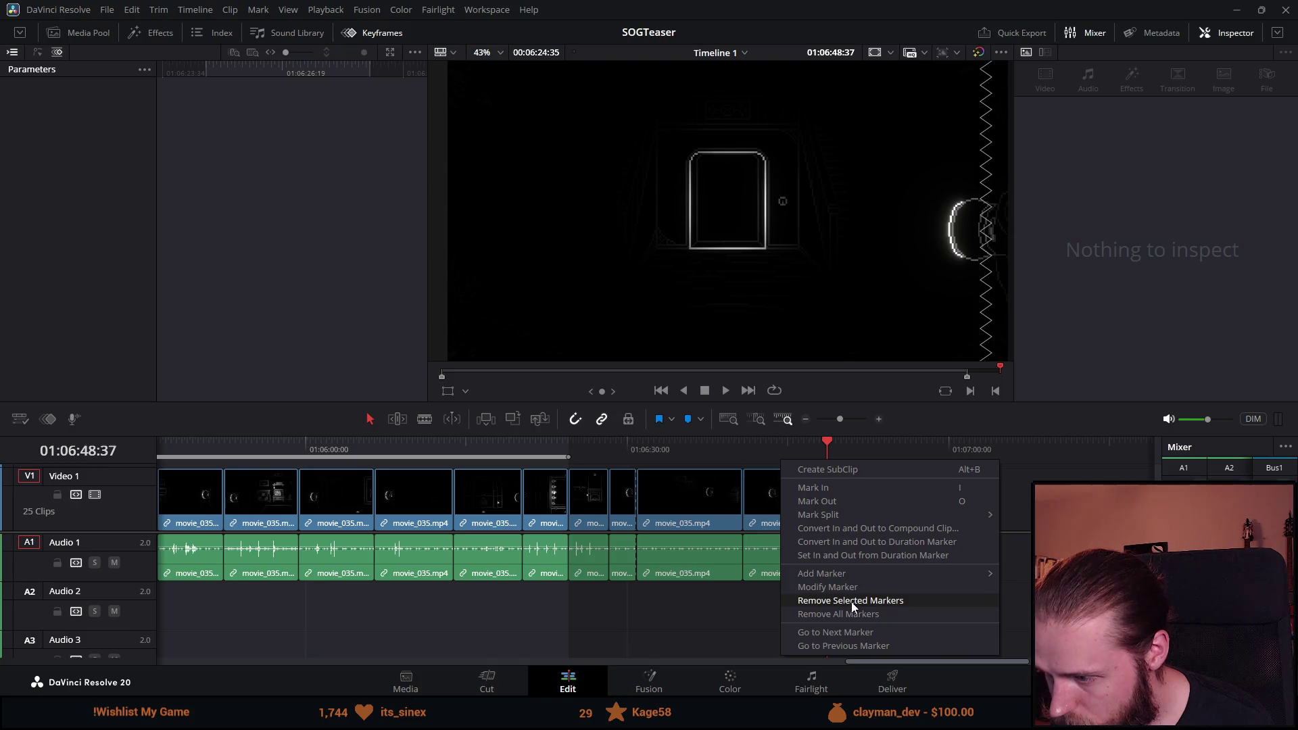
left_click_drag(545, 453, 558, 461)
mouse_move(689, 461)
left_mouse_down()
mouse_move(817, 439)
mouse_move(898, 450)
left_mouse_up()
right_click(898, 451)
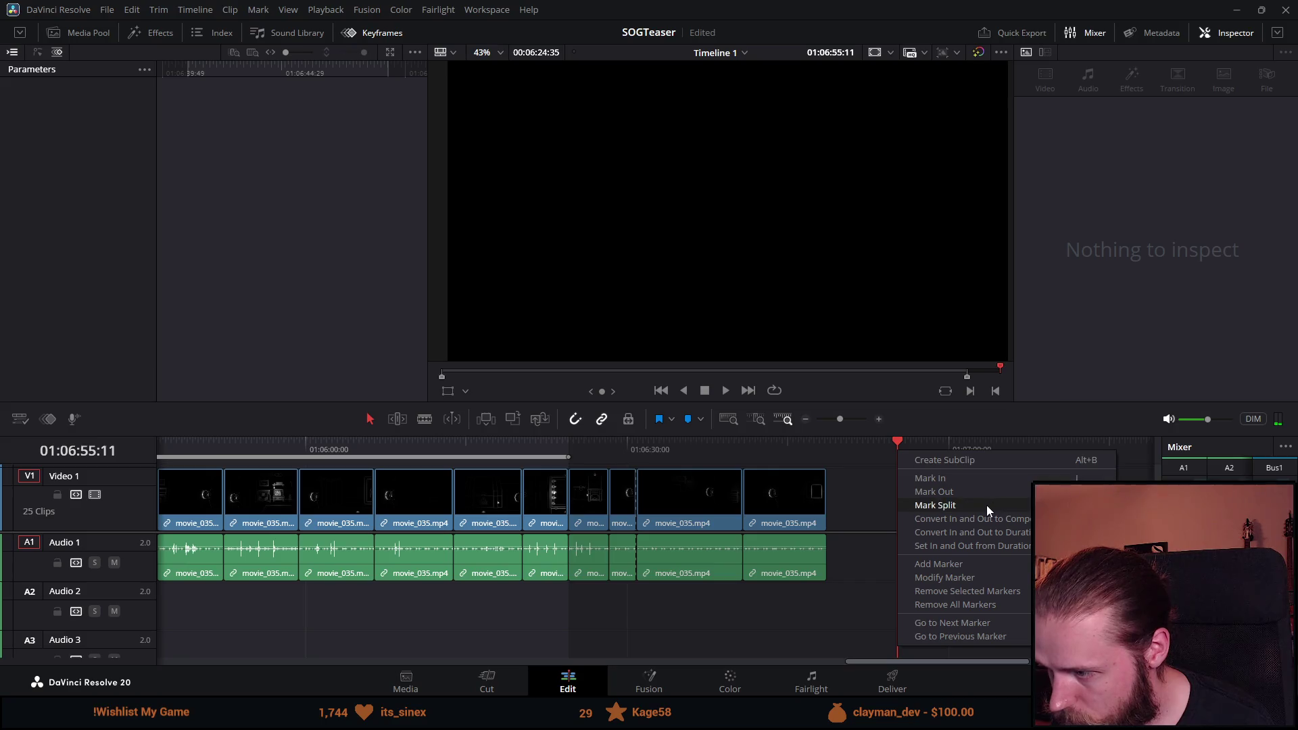
left_click(972, 482)
right_click(872, 457)
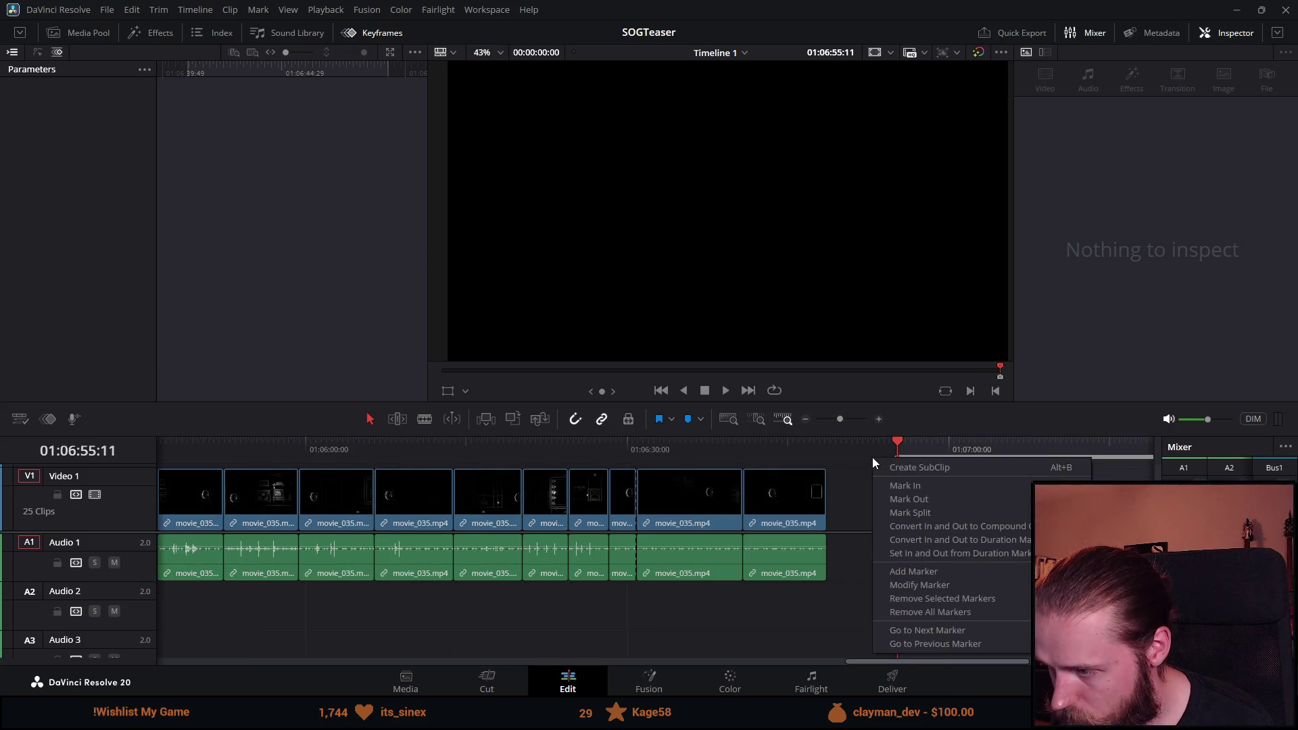
left_click(925, 501)
scroll(850, 487, "down", 3)
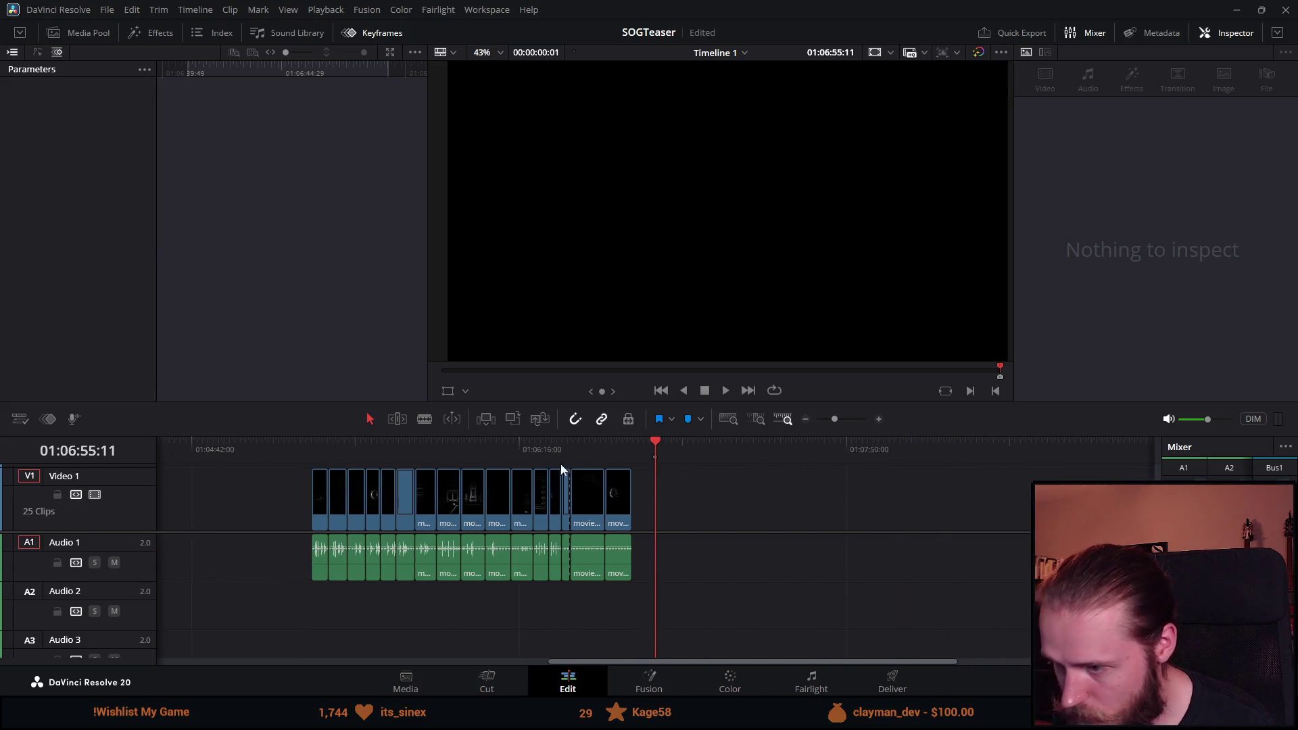
left_click(465, 445)
scroll(881, 462, "up", 2)
left_click(401, 445)
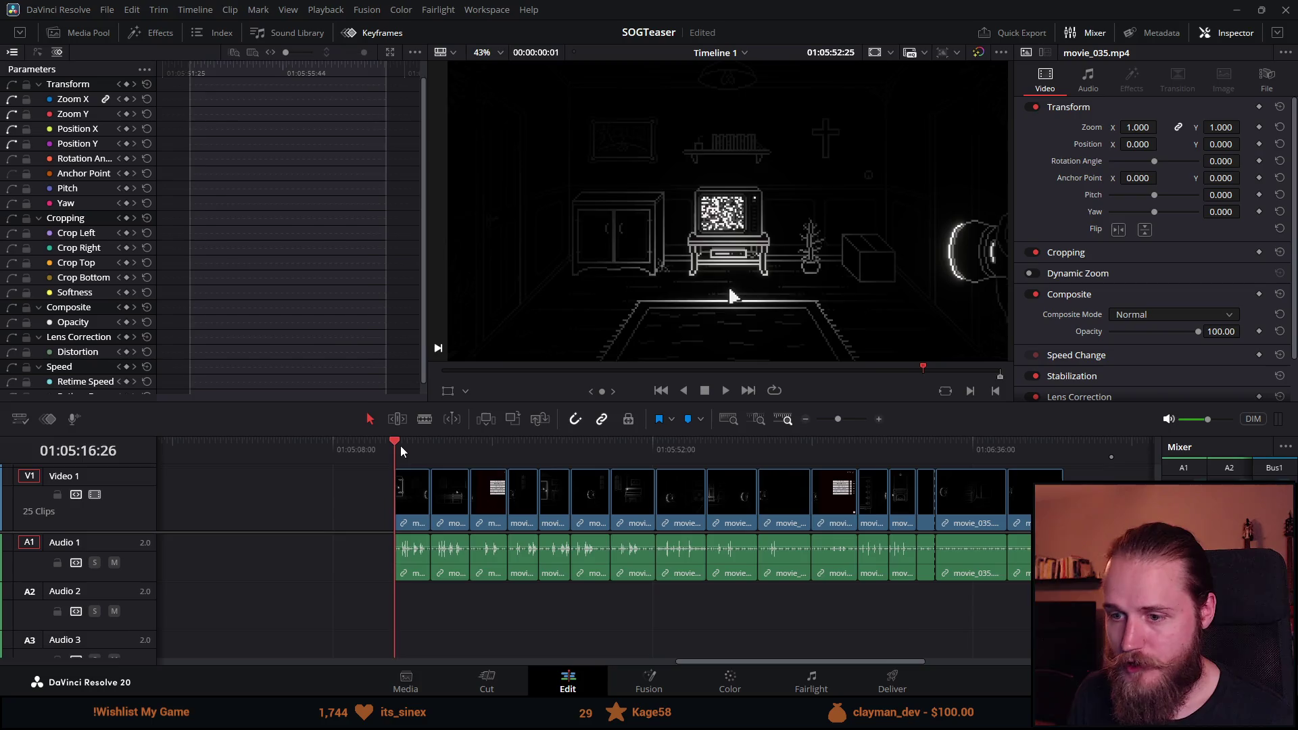
scroll(440, 476, "down", 4)
scroll(466, 481, "down", 3)
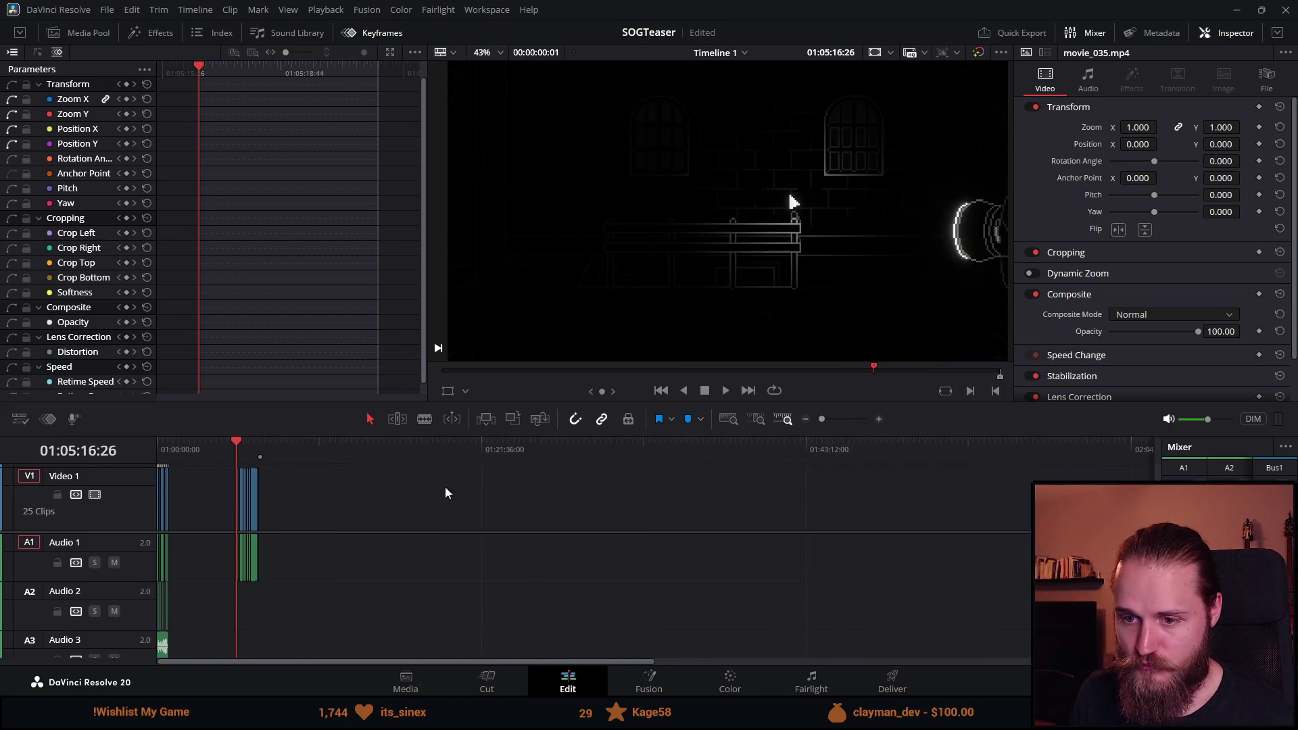
scroll(378, 494, "up", 4)
left_click_drag(444, 664, 170, 666)
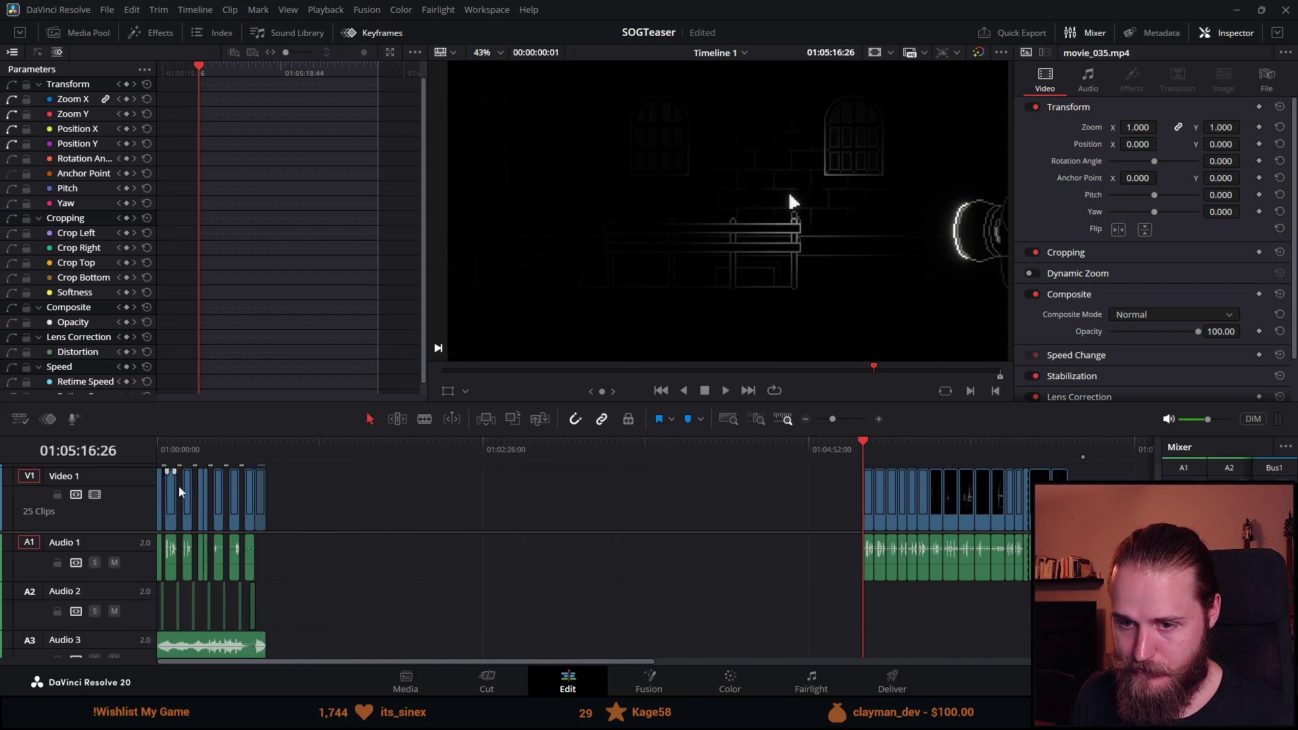
left_click_drag(255, 452, 9, 455)
left_click(725, 392)
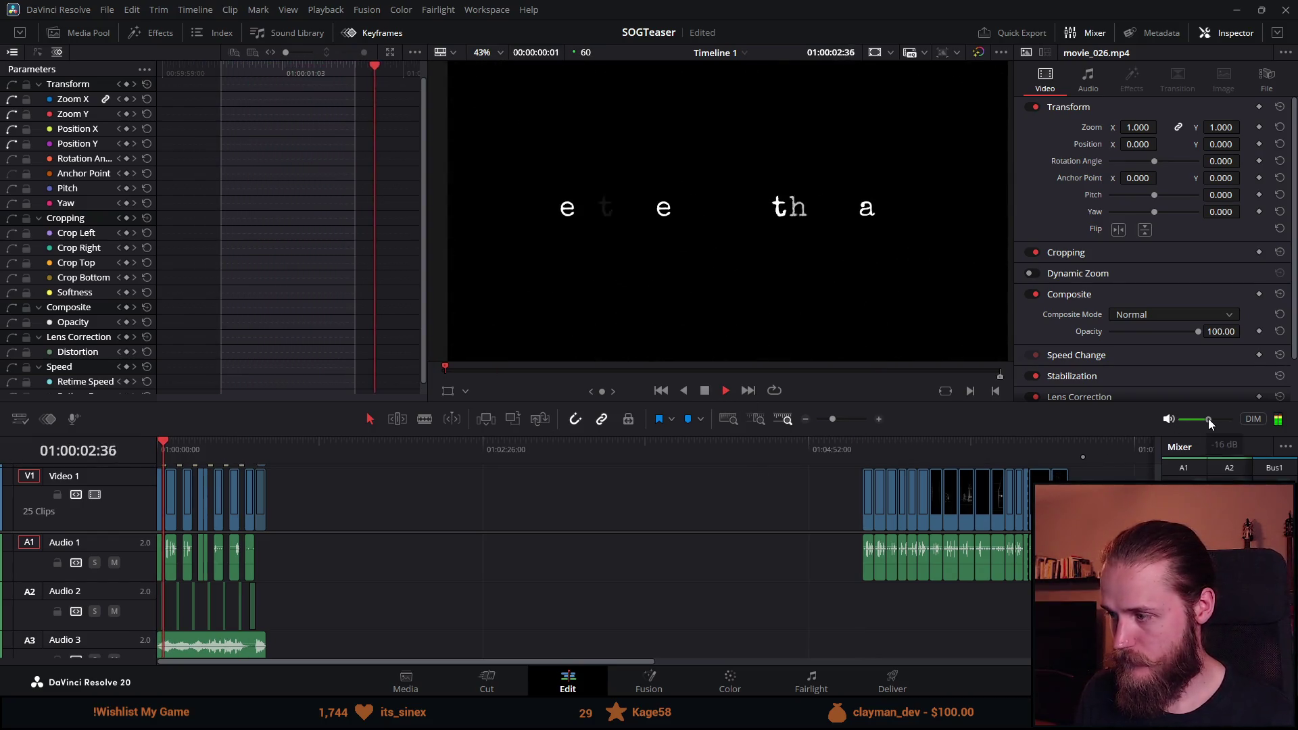
left_click_drag(1207, 419, 1211, 419)
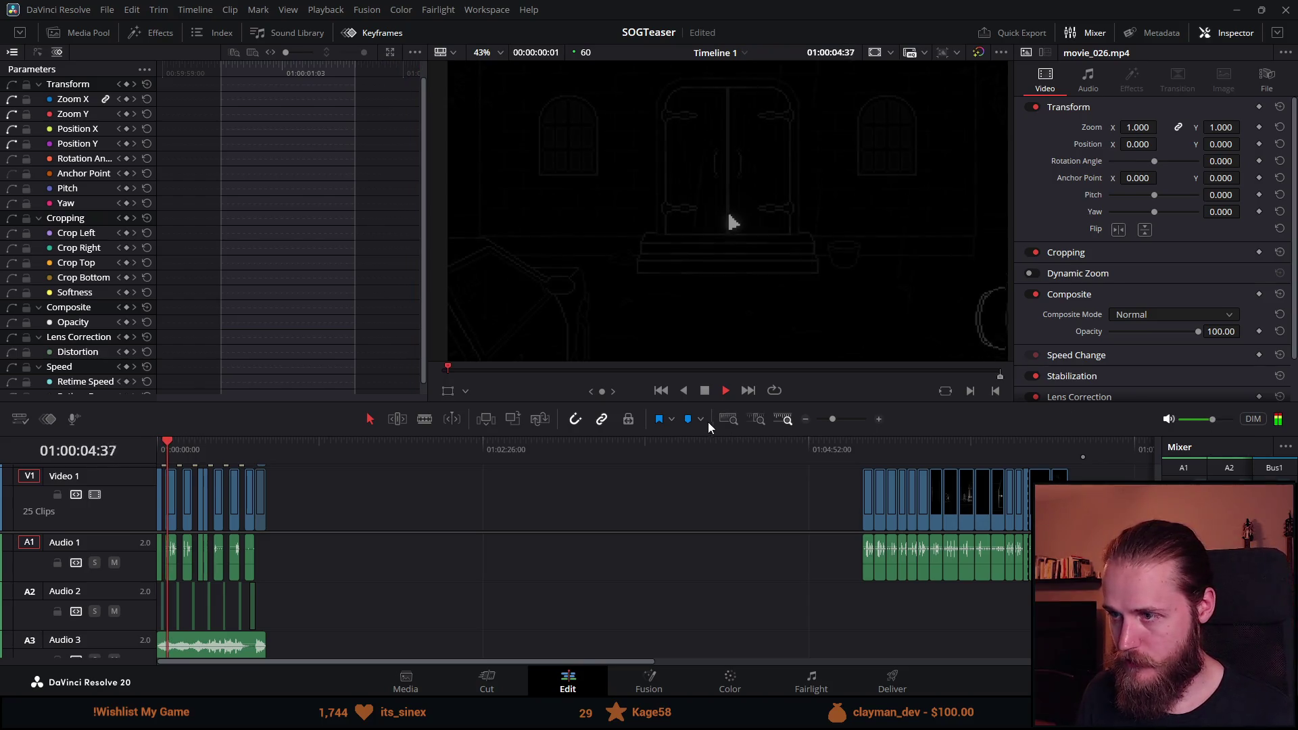
left_click(703, 397)
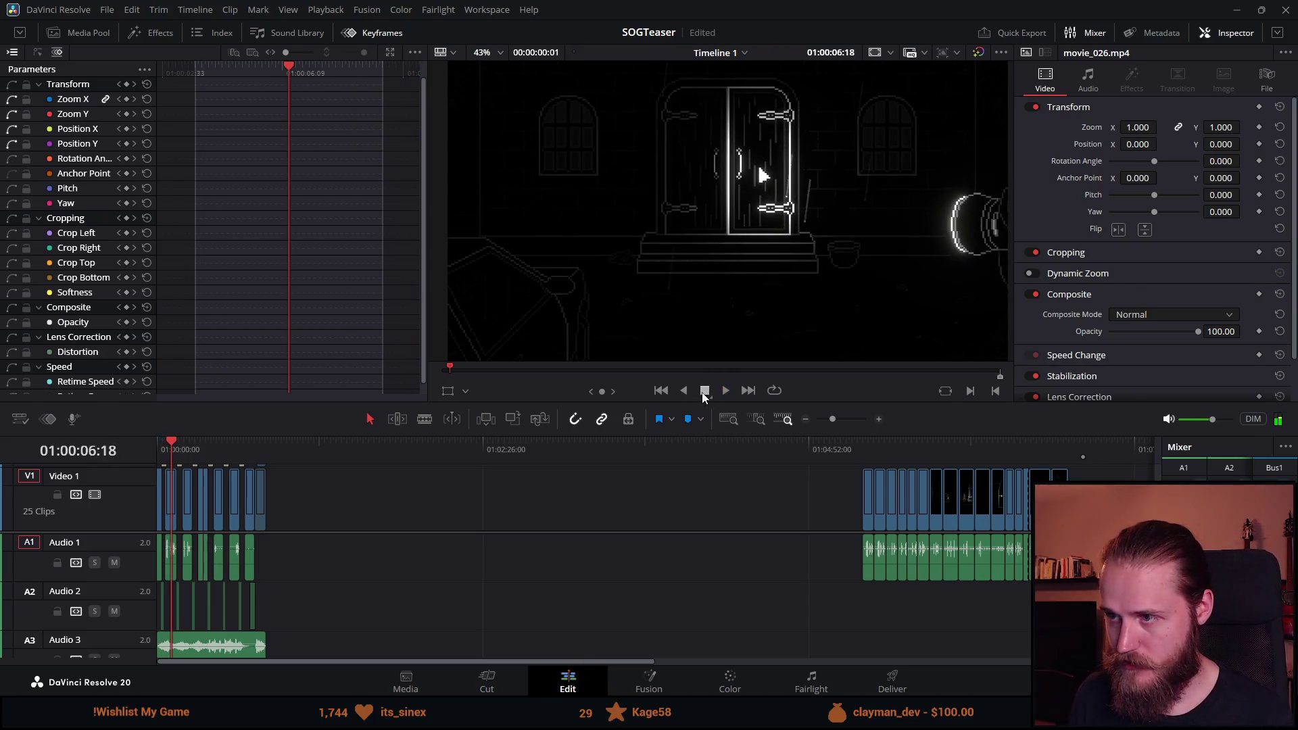
left_click(869, 448)
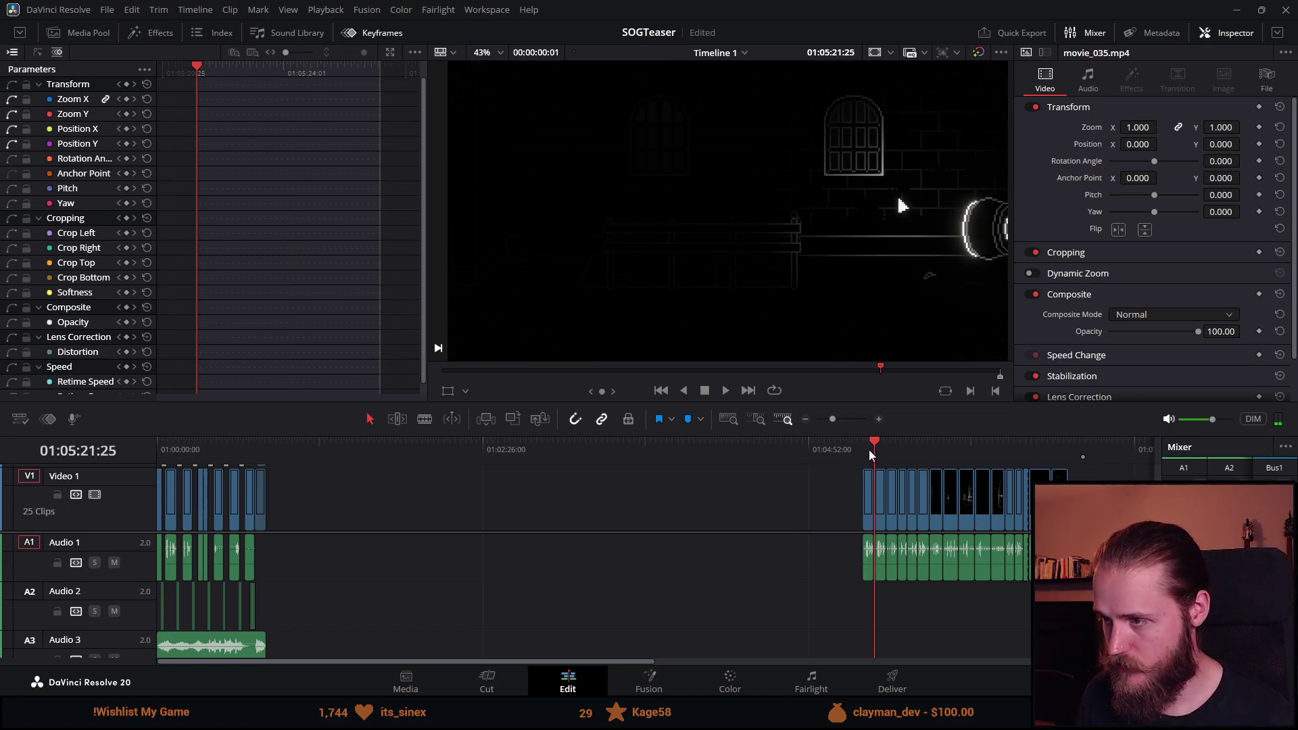
key("ctrl+equal")
left_click(726, 392)
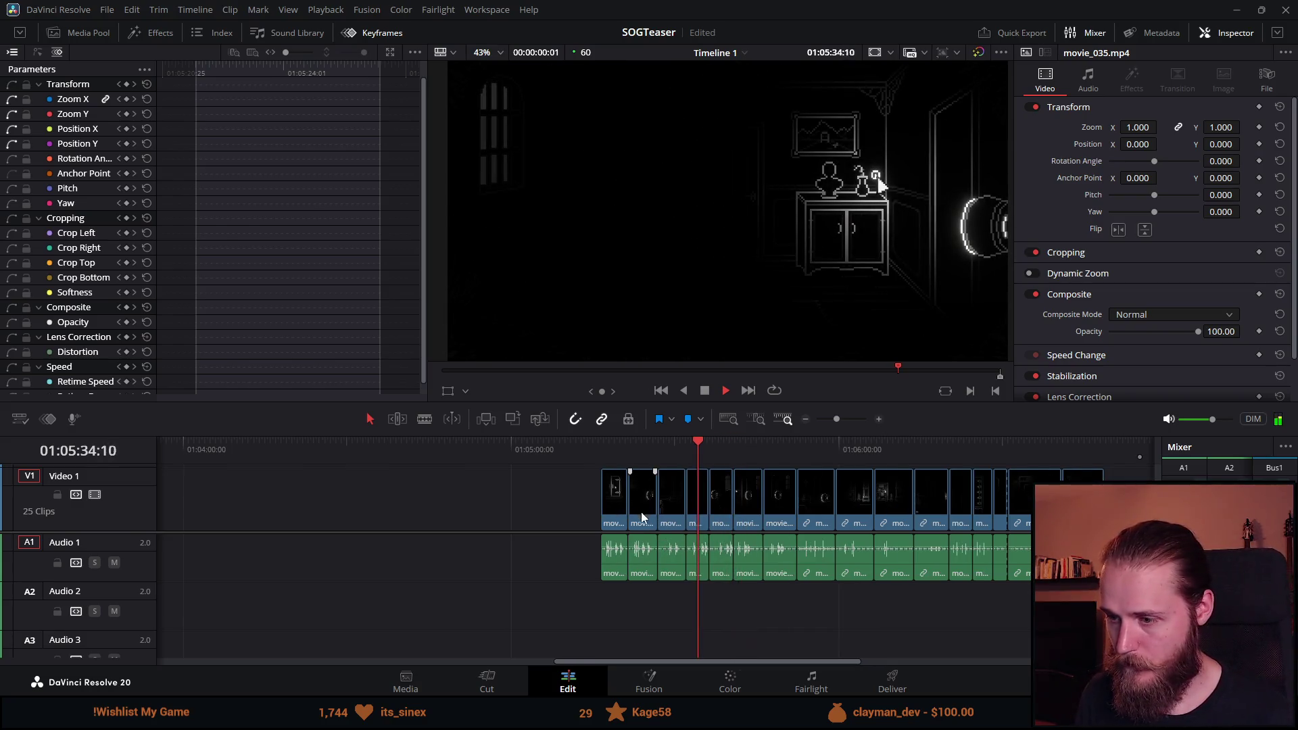
scroll(550, 503, "down", 2)
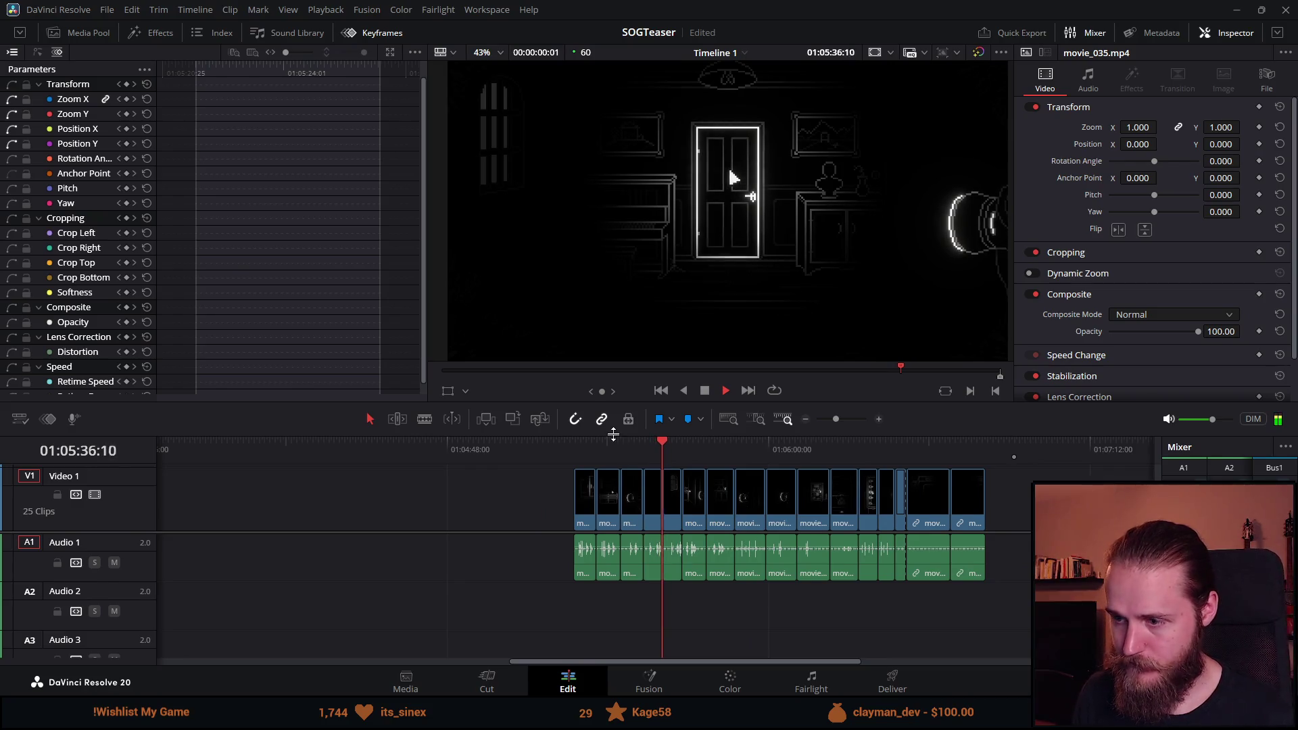
Resize the viewer and timeline, then play through the new movie_035 clips.
left_click_drag(608, 404, 608, 235)
scroll(583, 411, "down", 2)
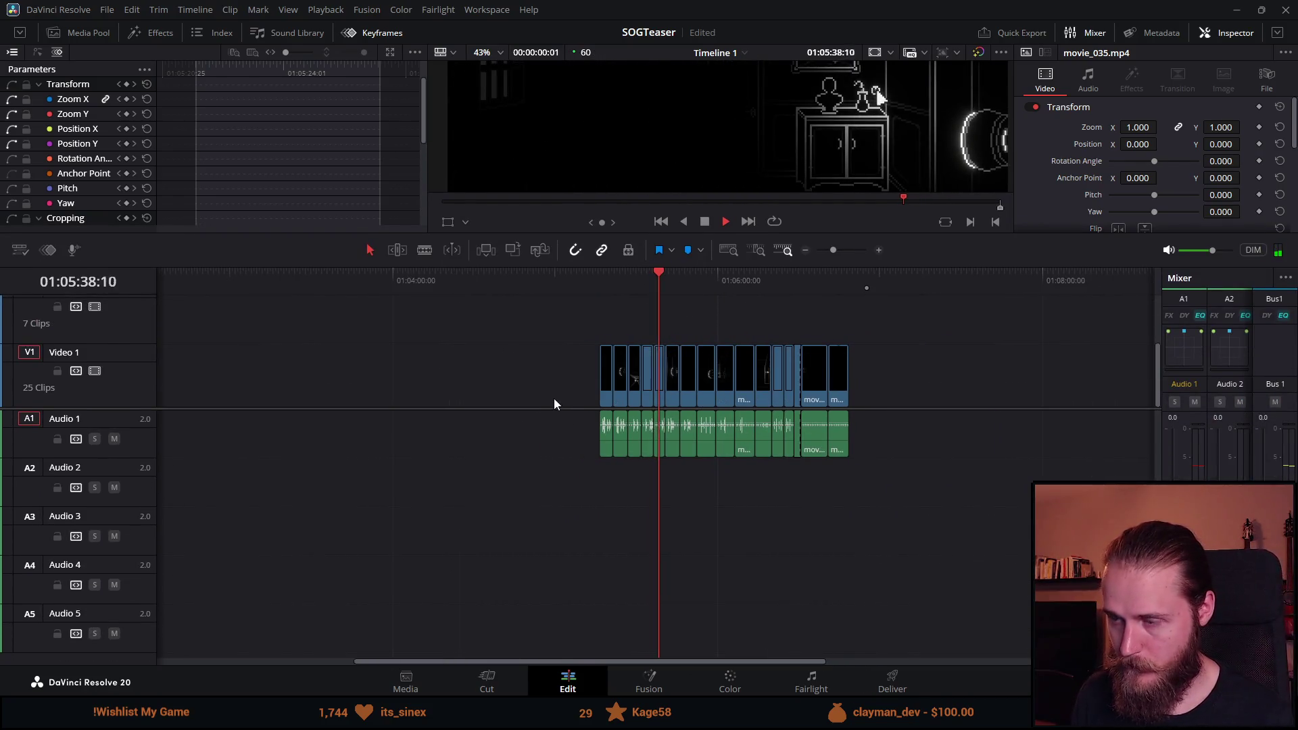
scroll(602, 399, "up", 3)
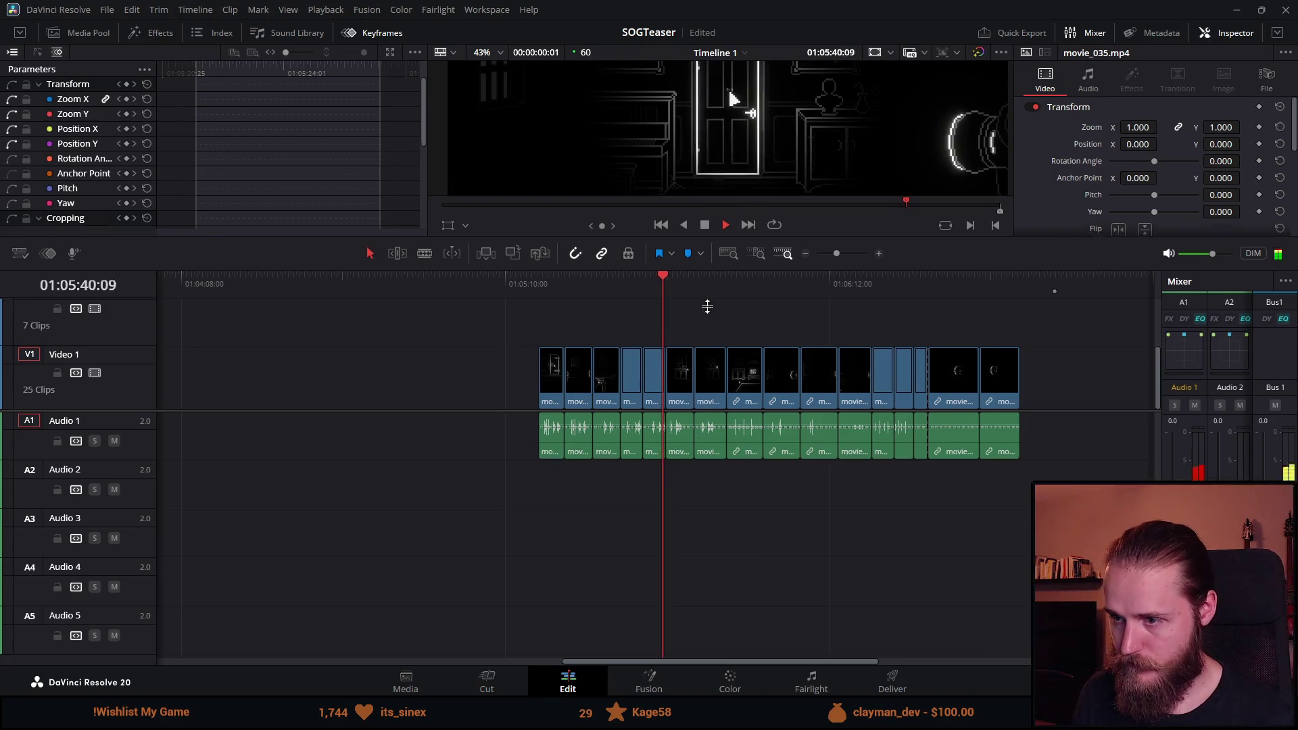
left_click_drag(710, 234, 710, 345)
left_click(533, 391)
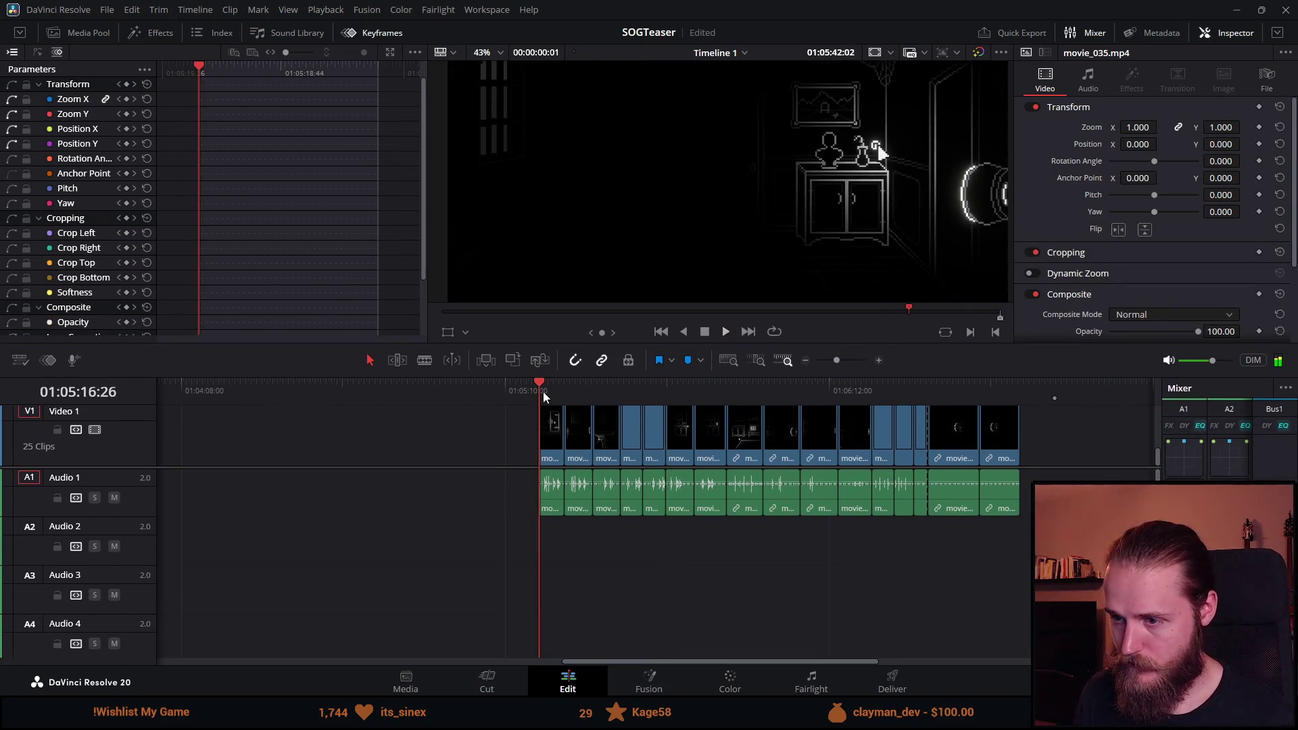
left_click(543, 392)
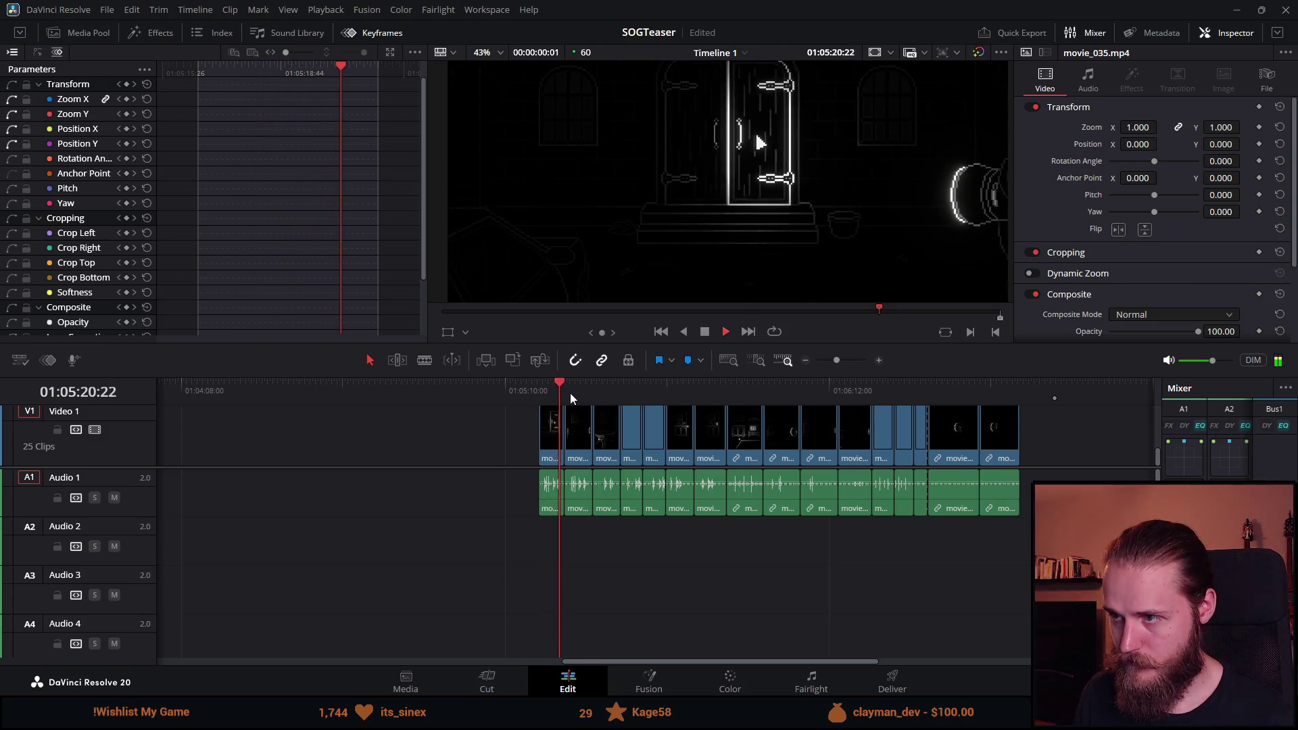
left_click(593, 394)
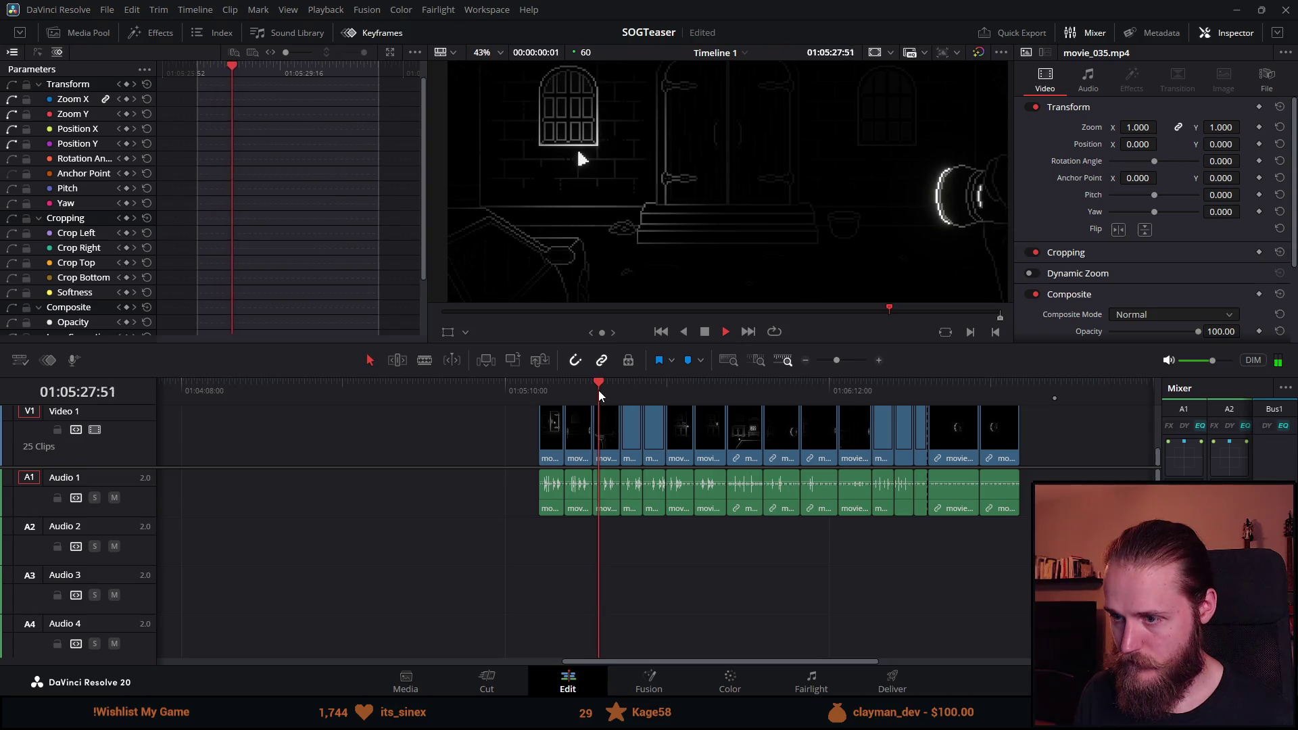
left_click(622, 392)
left_click(576, 393)
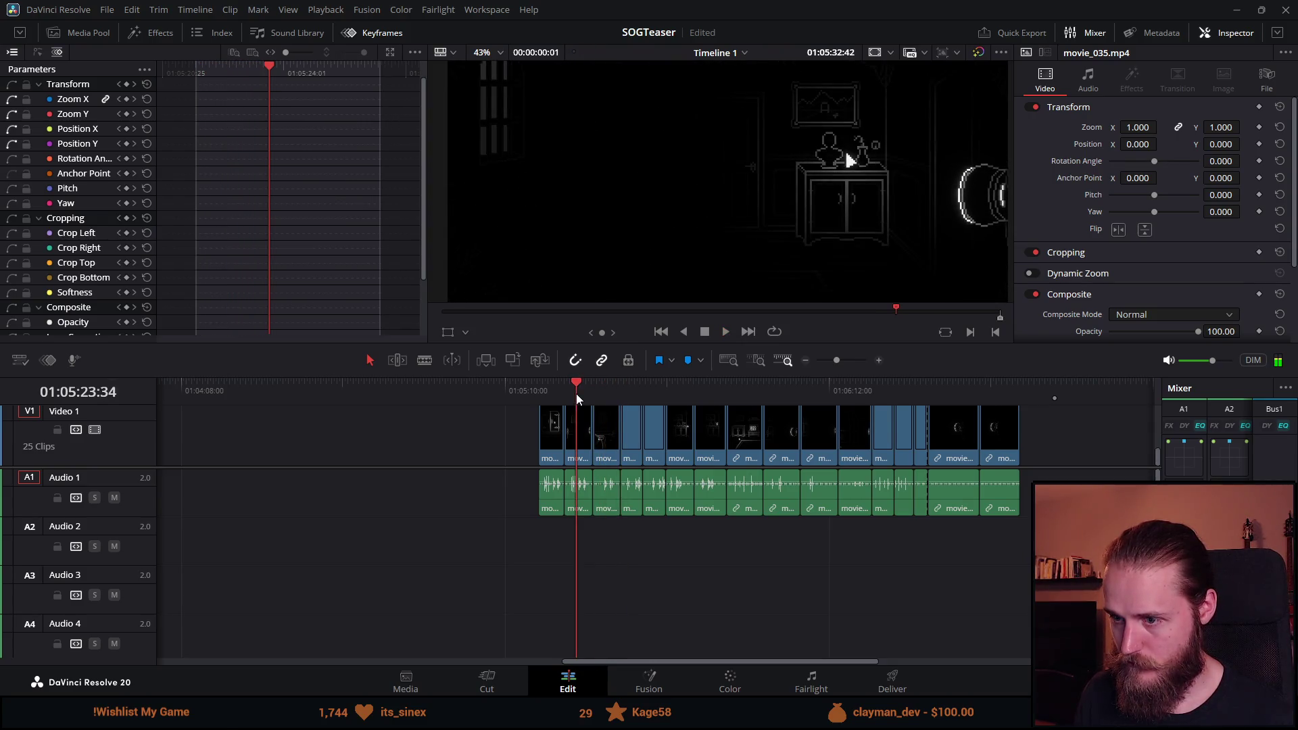
left_click(569, 393)
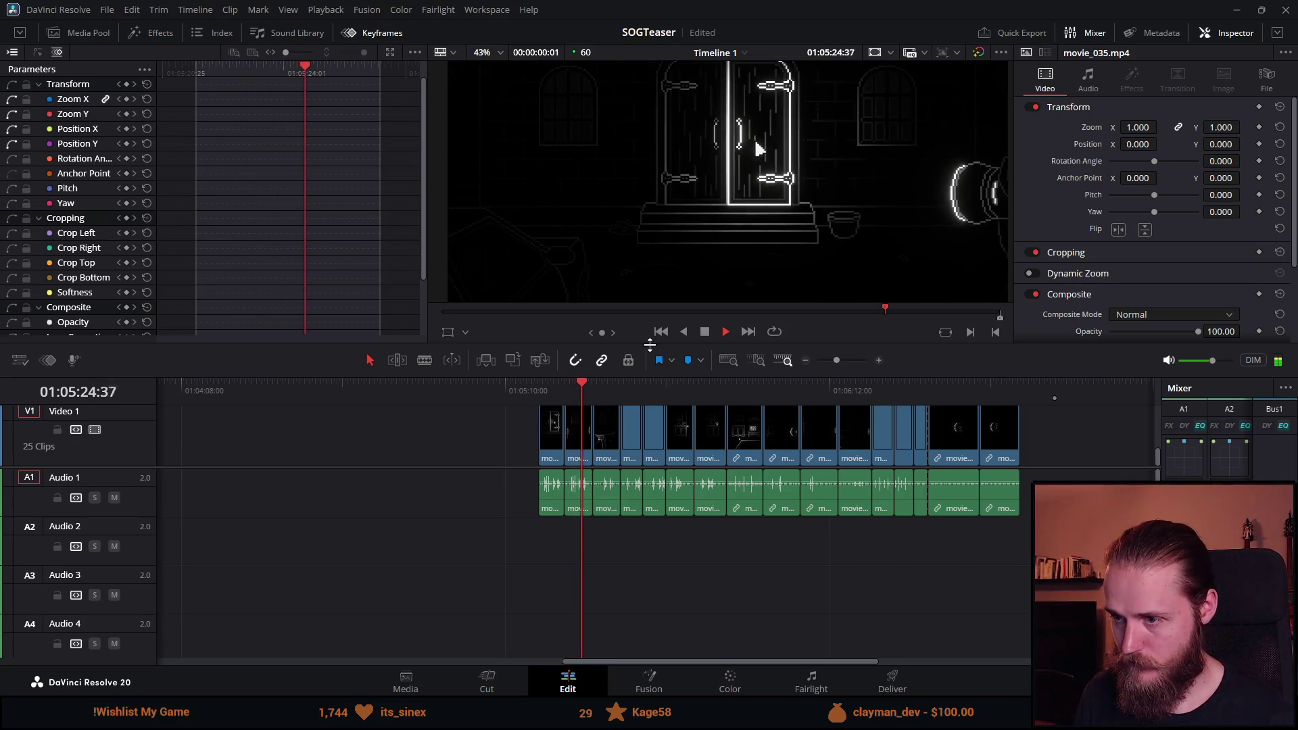
Enlarge the viewer, stop playback on a short clip, and heighten the timeline to show all tracks.
mouse_move(650, 344)
left_mouse_down()
mouse_move(659, 466)
mouse_move(665, 359)
left_mouse_up()
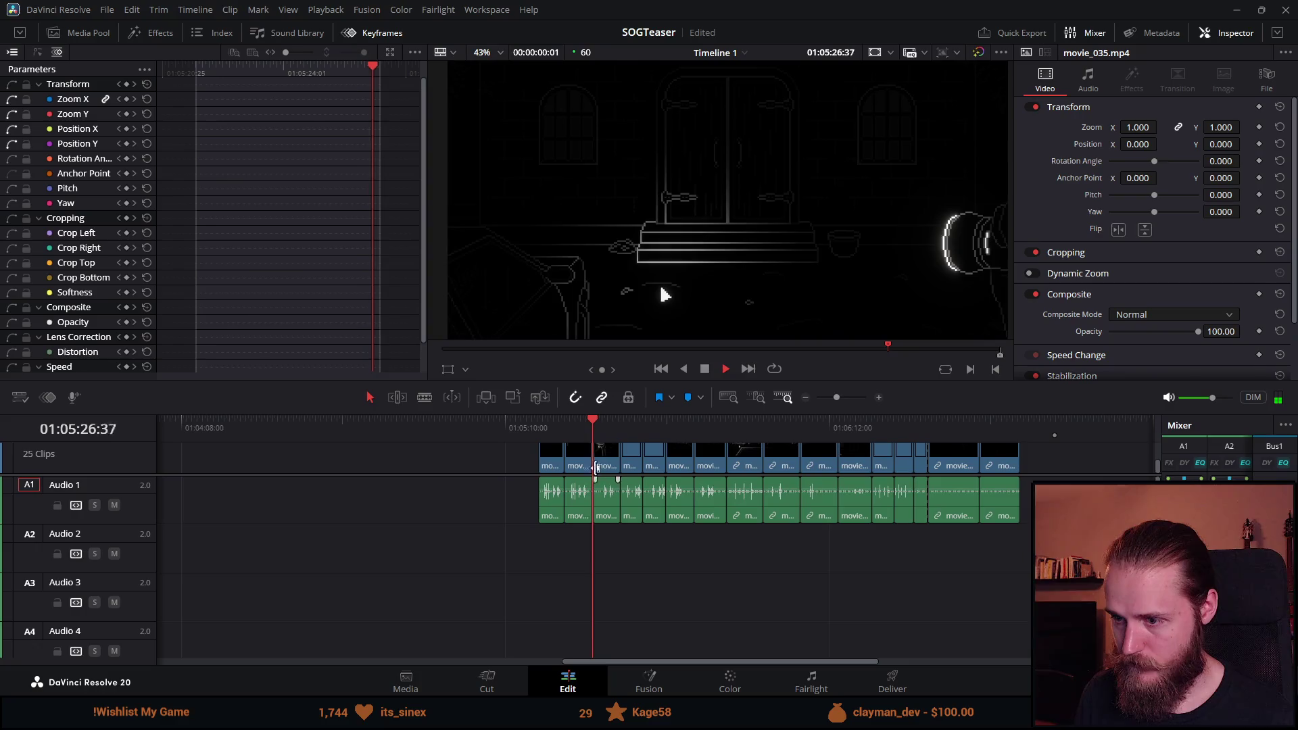
left_click(577, 459)
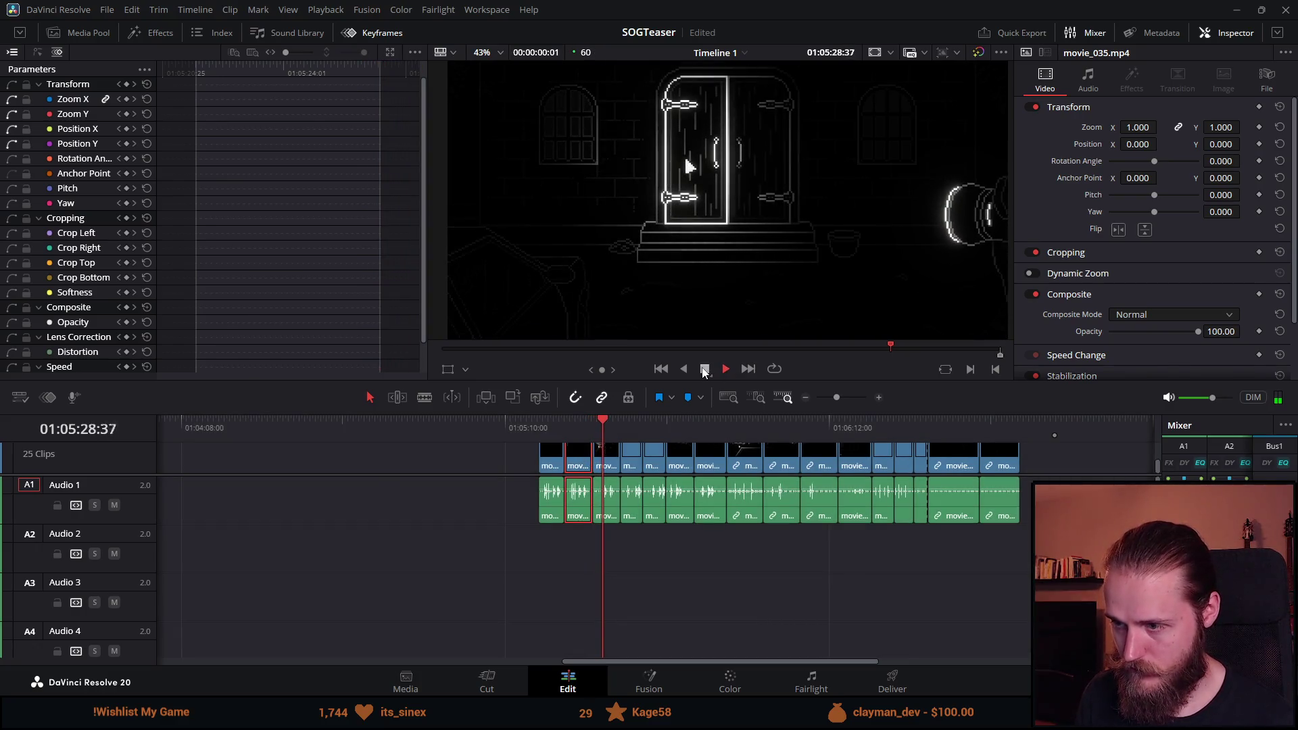
key("space")
left_click_drag(673, 665, 266, 632)
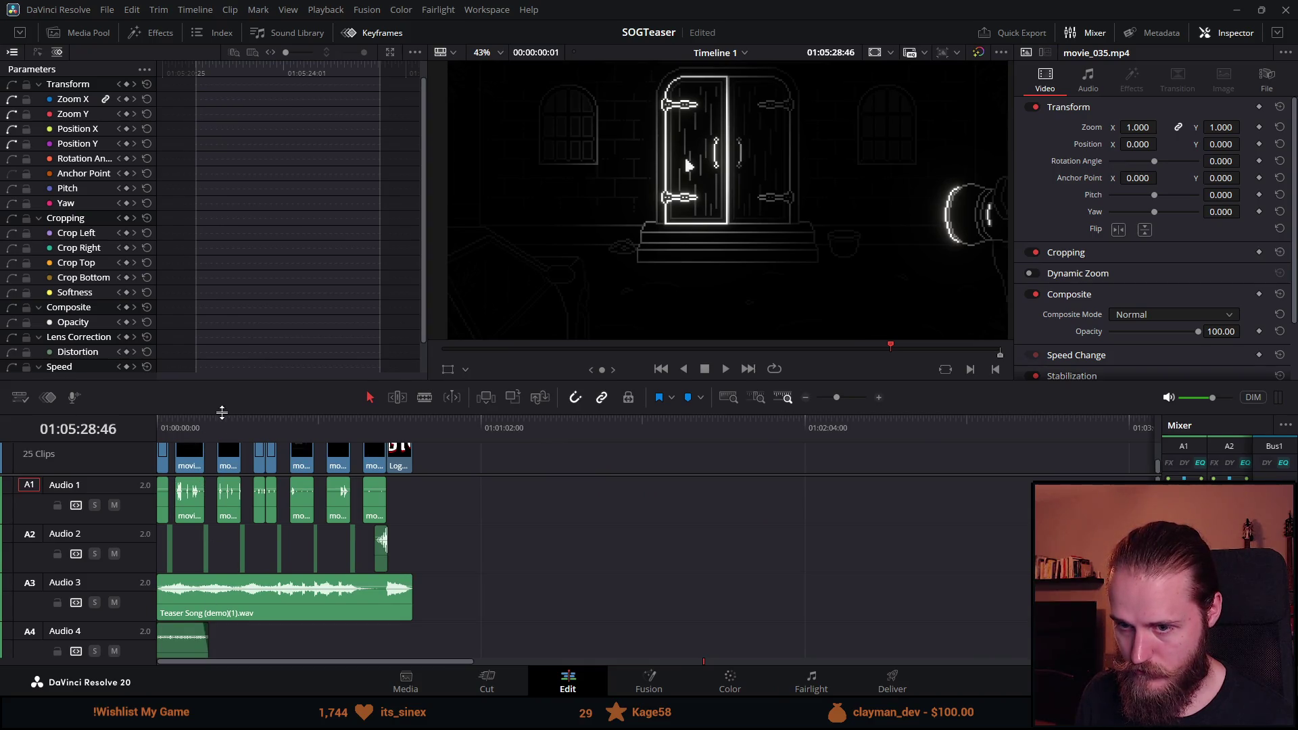
left_click_drag(222, 411, 267, 260)
left_click_drag(480, 332, 500, 471)
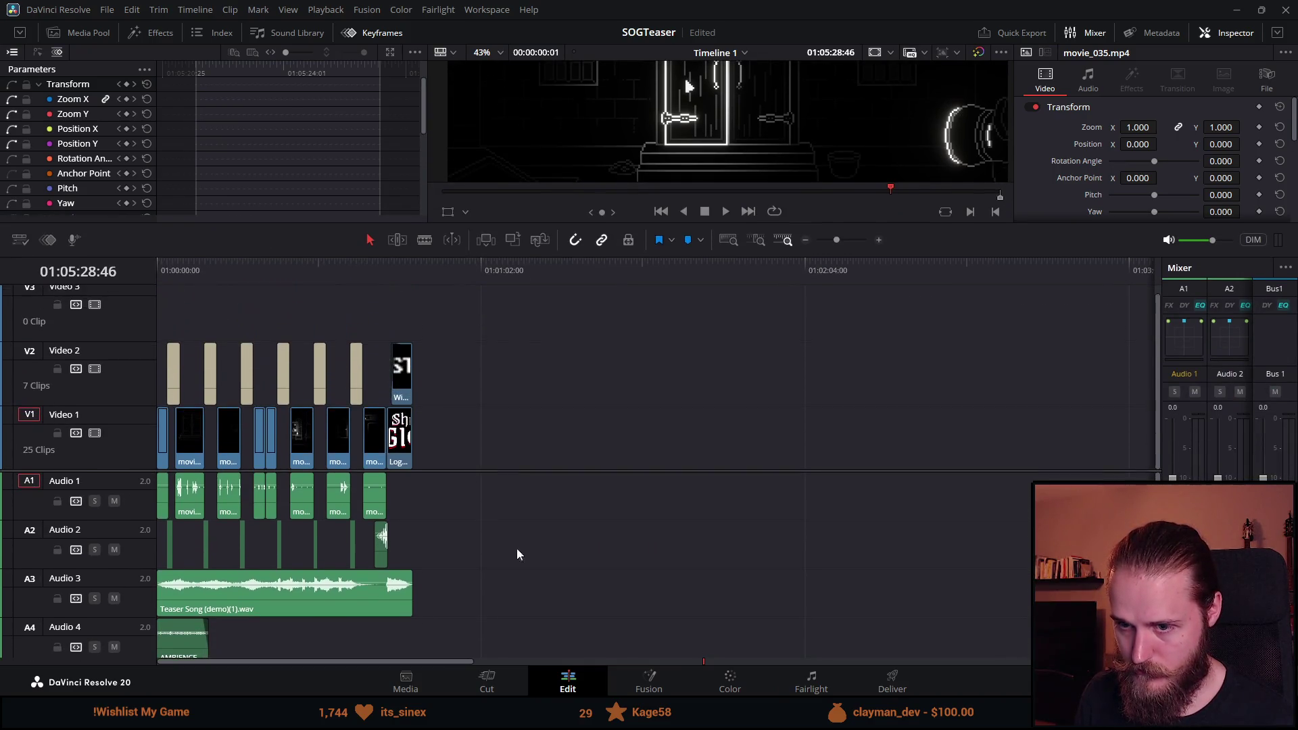
Go to the teaser start, scrub into movie_026, and enlarge the viewer.
left_click(183, 270)
scroll(355, 432, "up", 6)
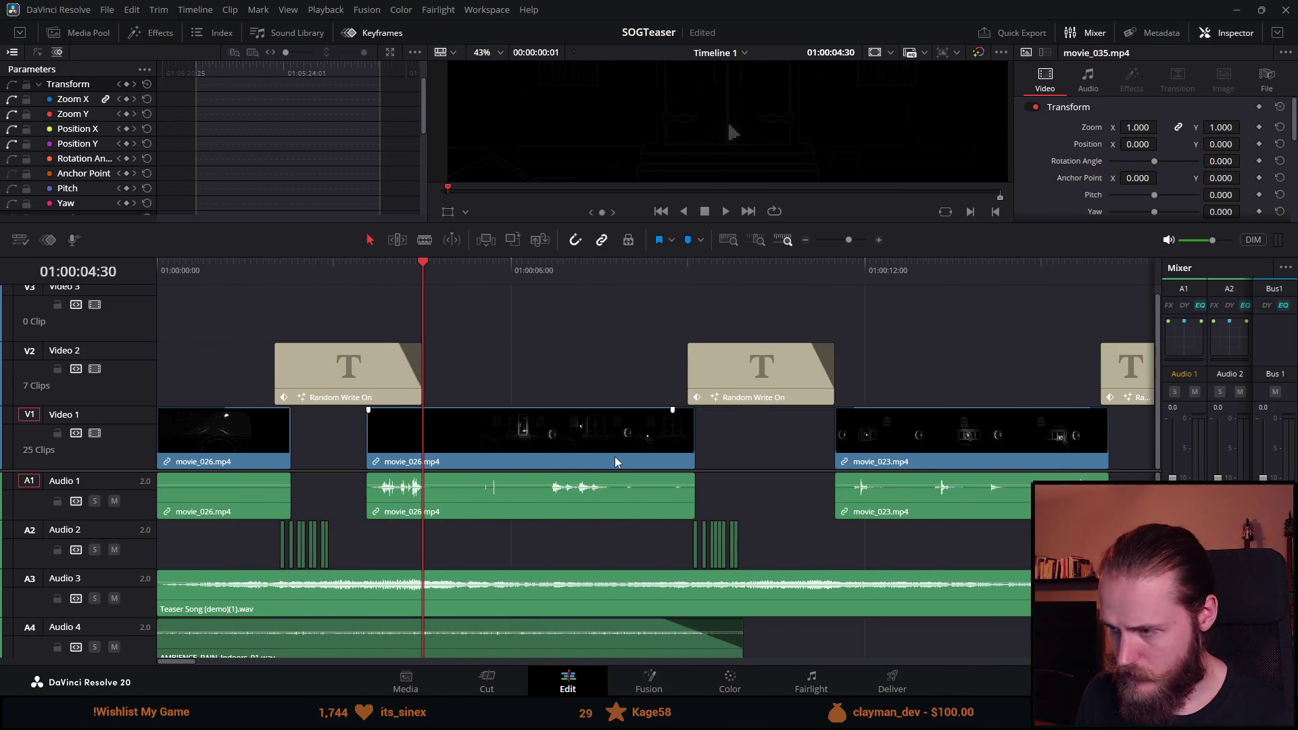
mouse_move(430, 264)
left_mouse_down()
mouse_move(399, 265)
mouse_move(451, 272)
left_mouse_up()
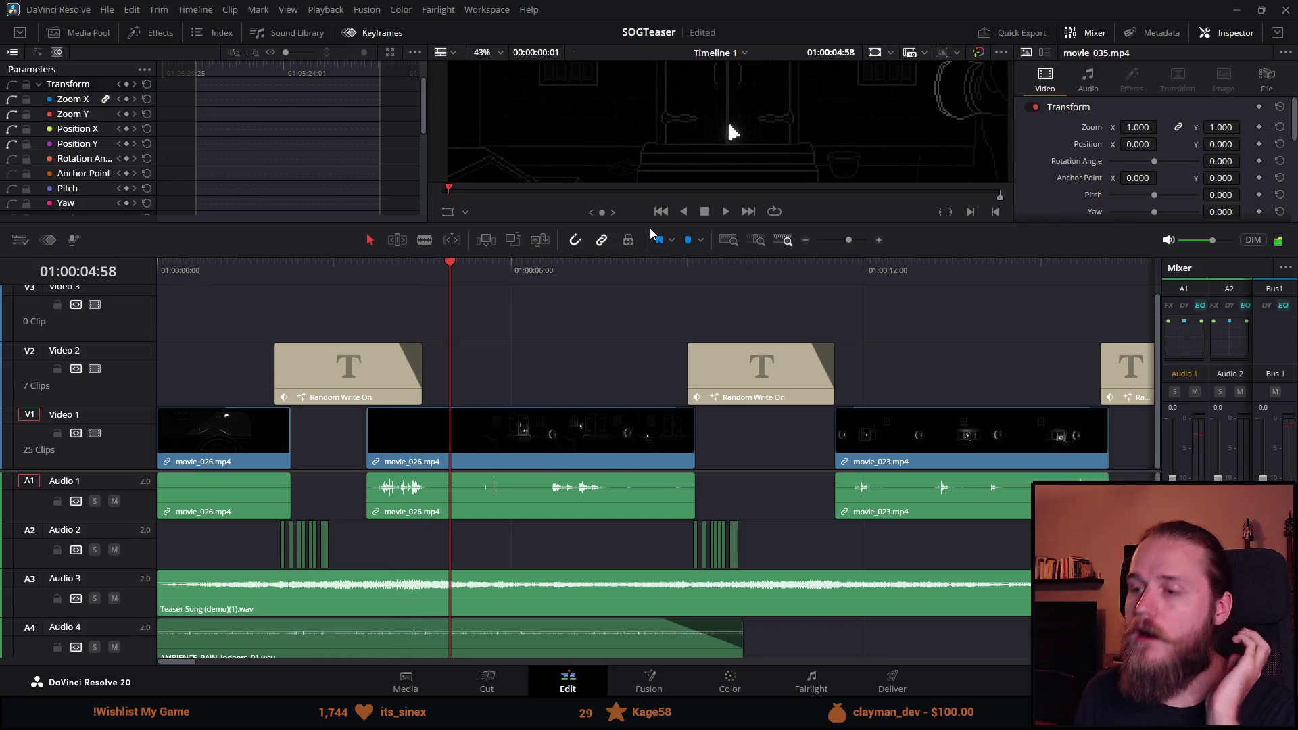
mouse_move(626, 254)
left_mouse_down()
mouse_move(632, 470)
mouse_move(669, 405)
left_mouse_up()
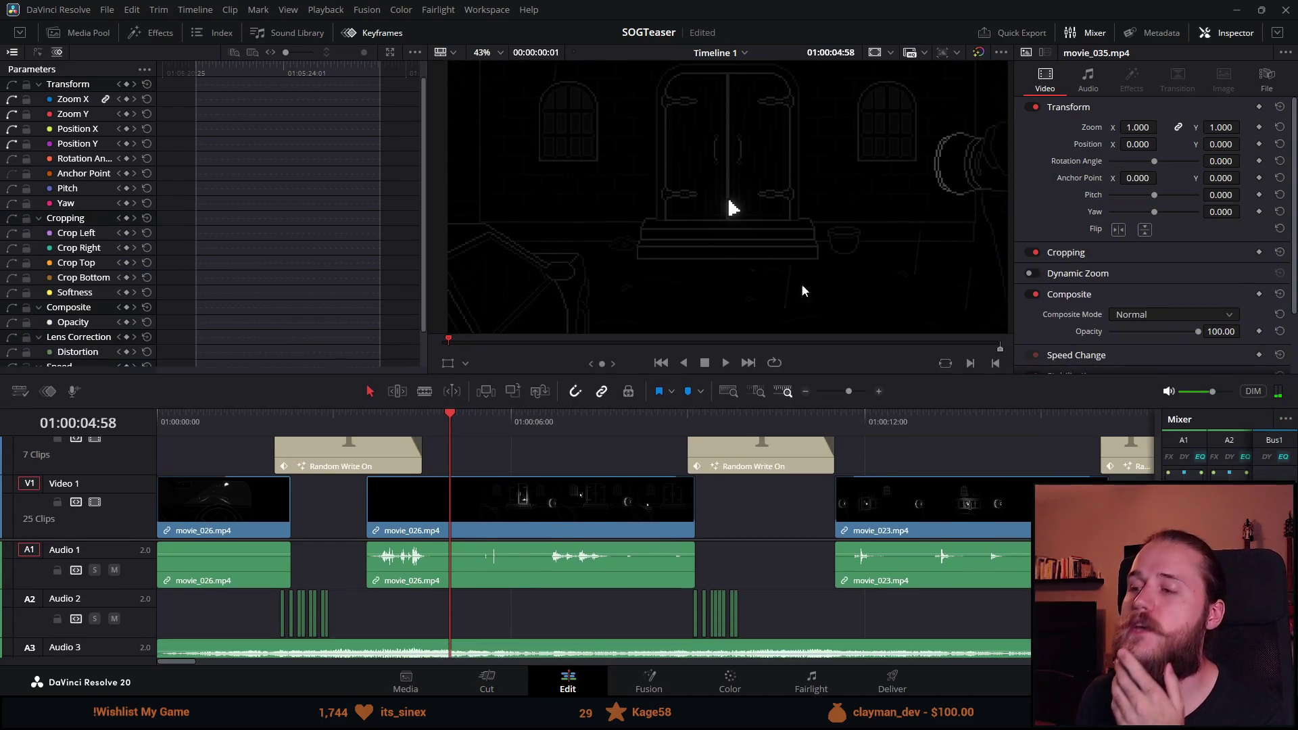
Play movie_026 twice from its start, stopping at 01:00:07:43, then switch to Unity.
key("Up")
left_click(726, 363)
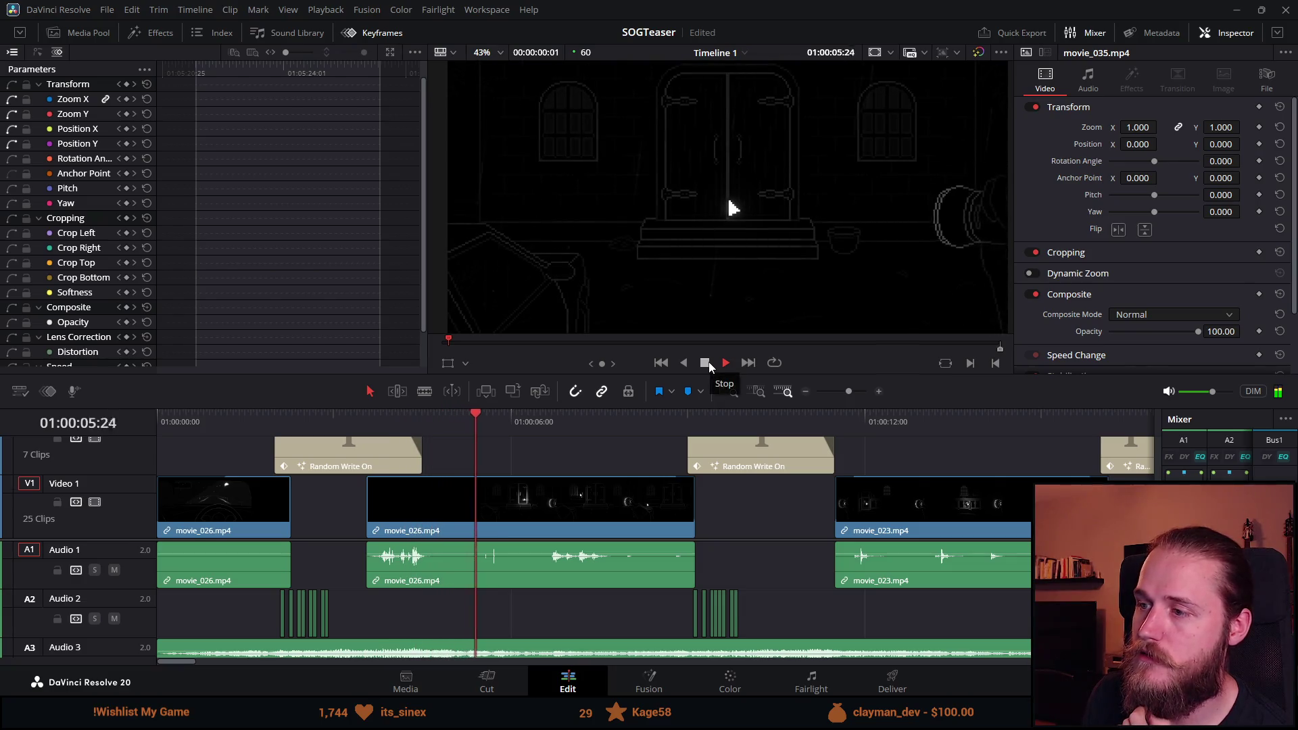
left_click(707, 363)
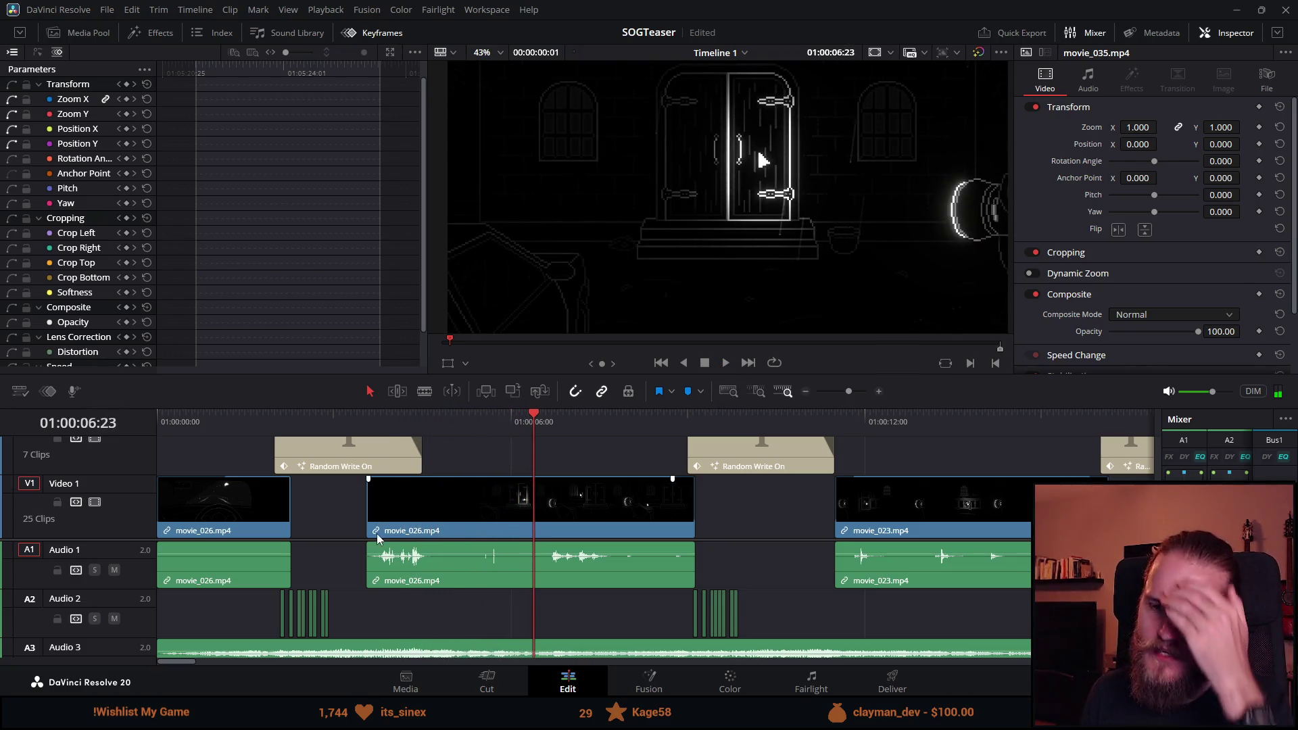
key("Up")
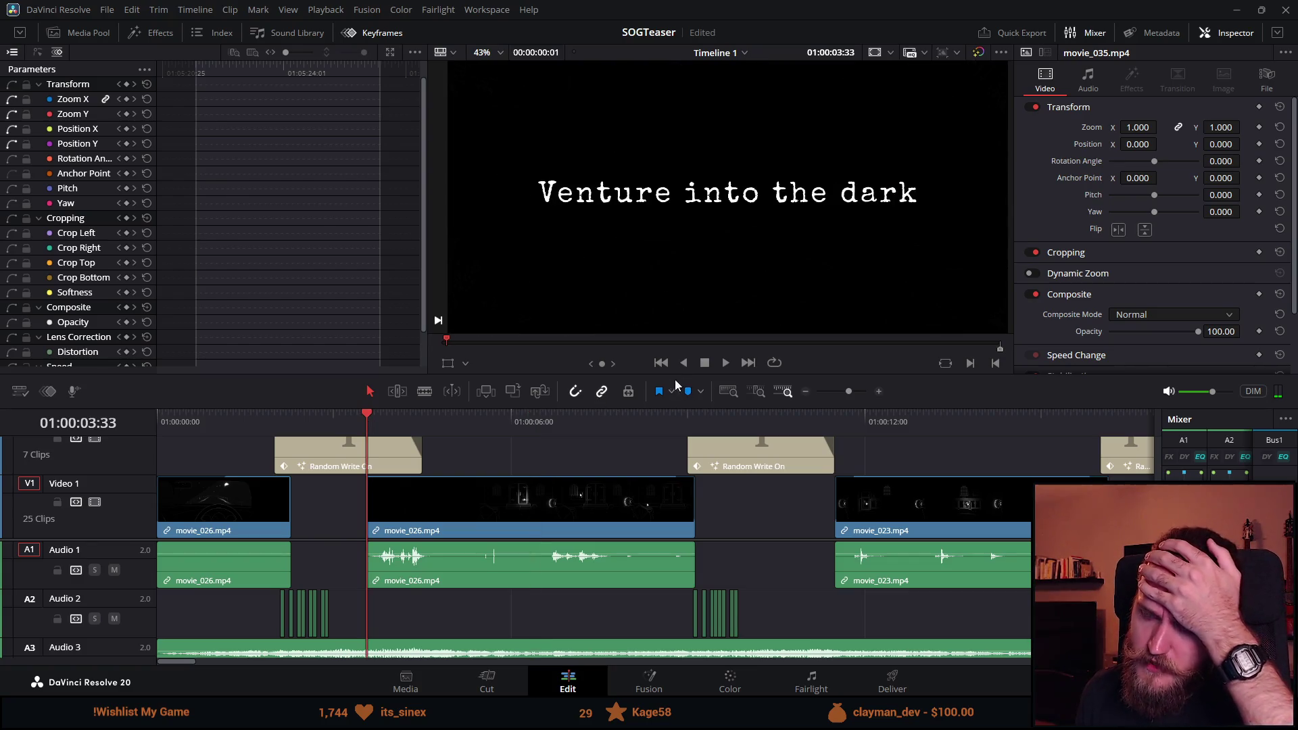
left_click(725, 363)
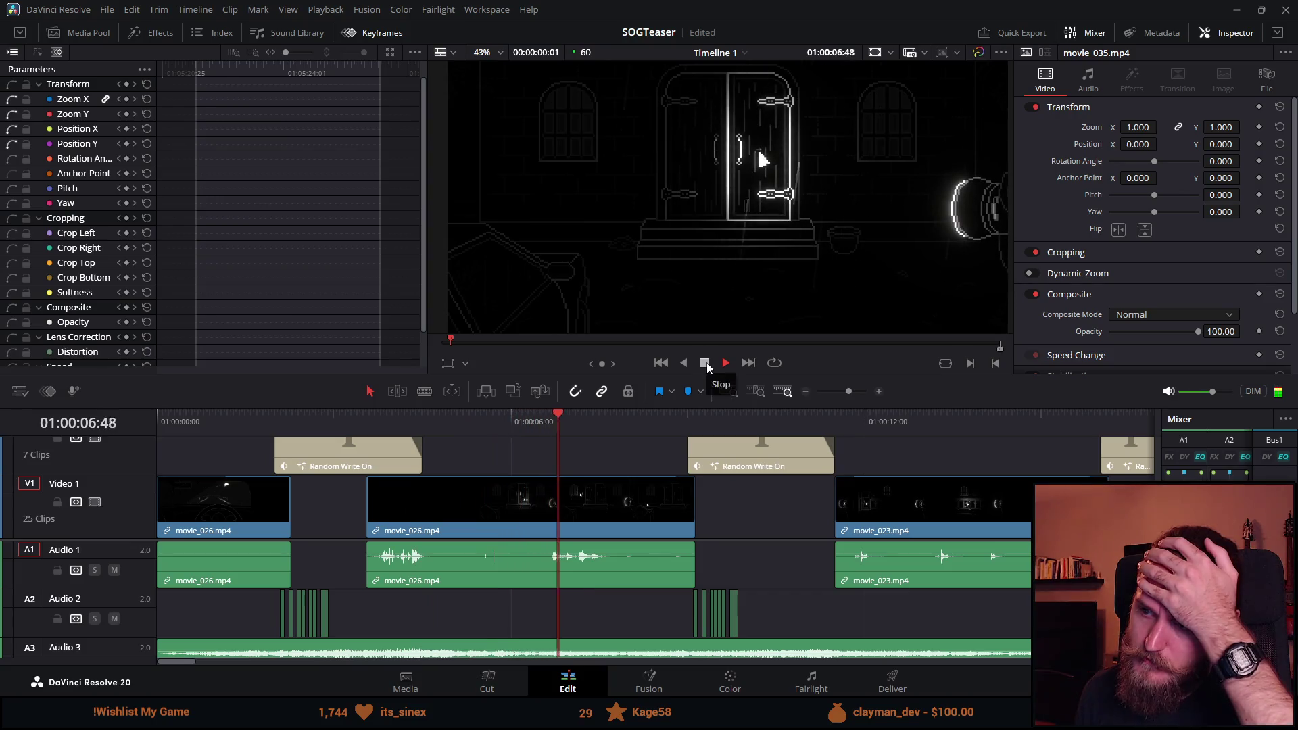
left_click(705, 363)
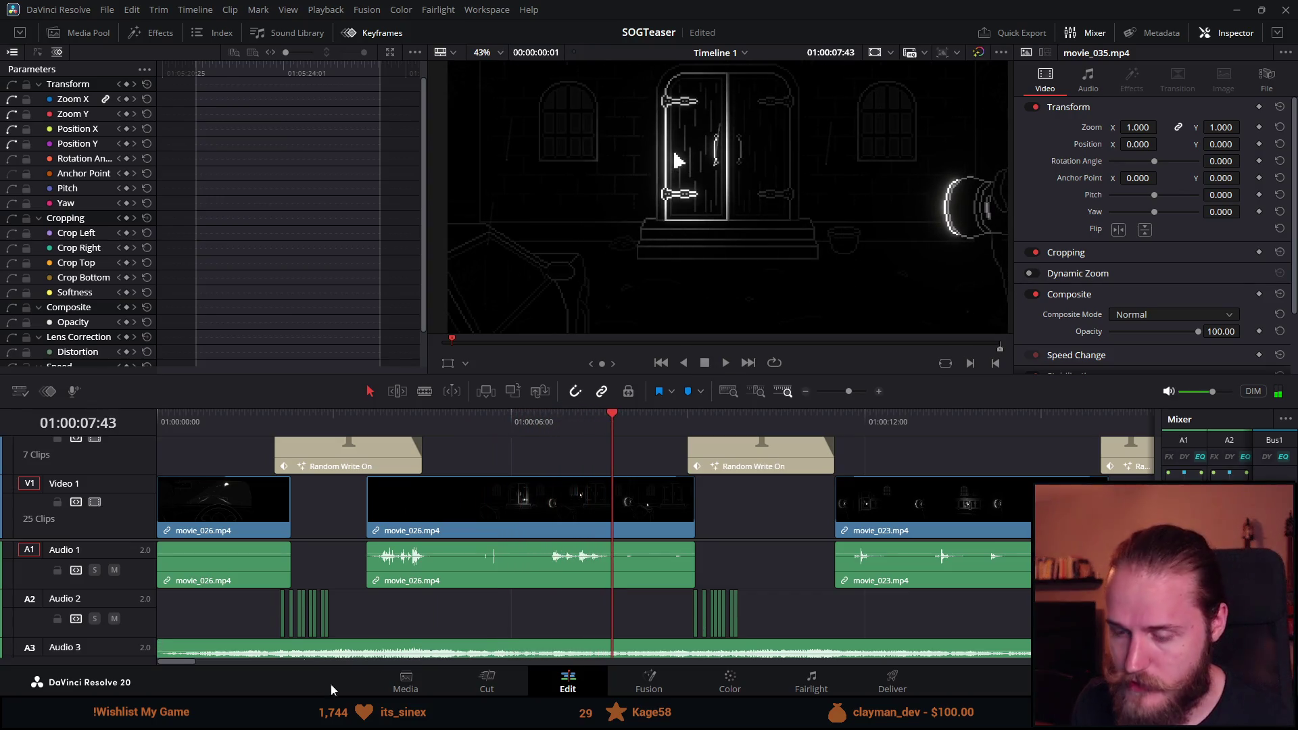
key("alt+Tab")
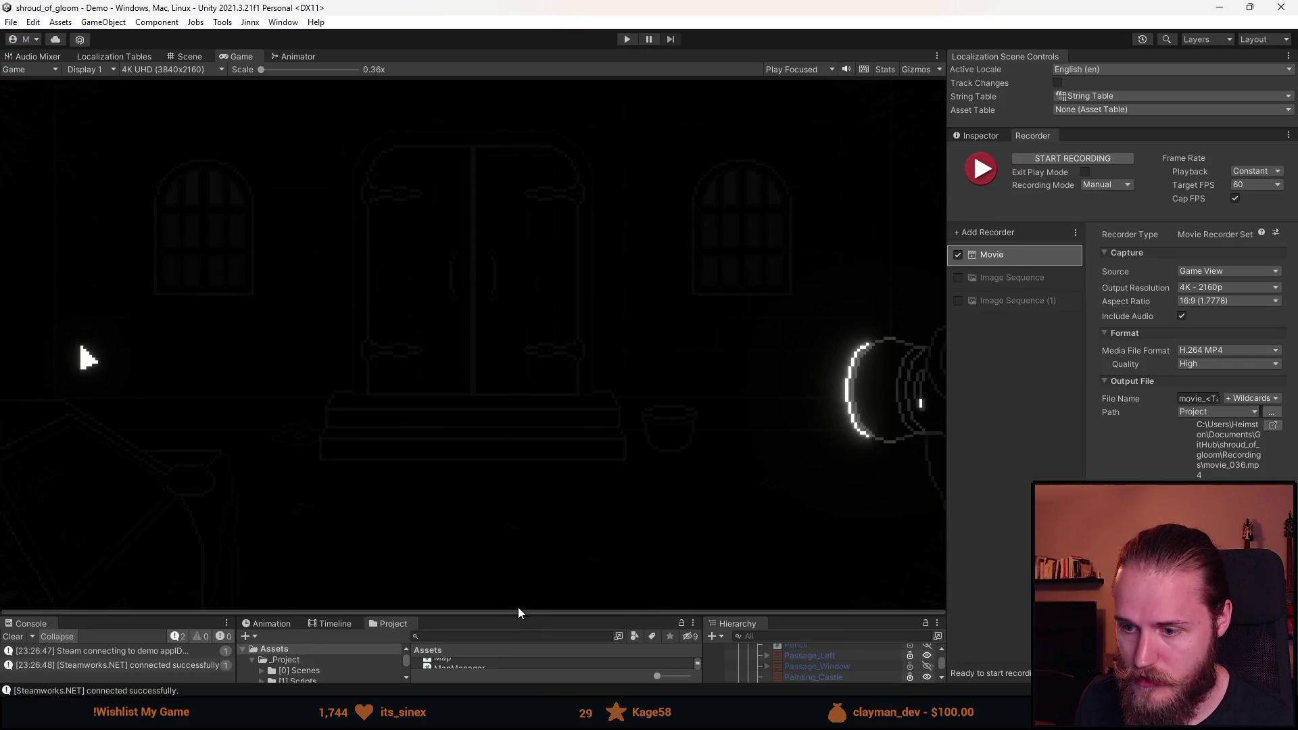
Enlarge the Hierarchy, collapse Outside_Entrance, and make the Intro_Cutscene room active.
left_click_drag(517, 611, 517, 343)
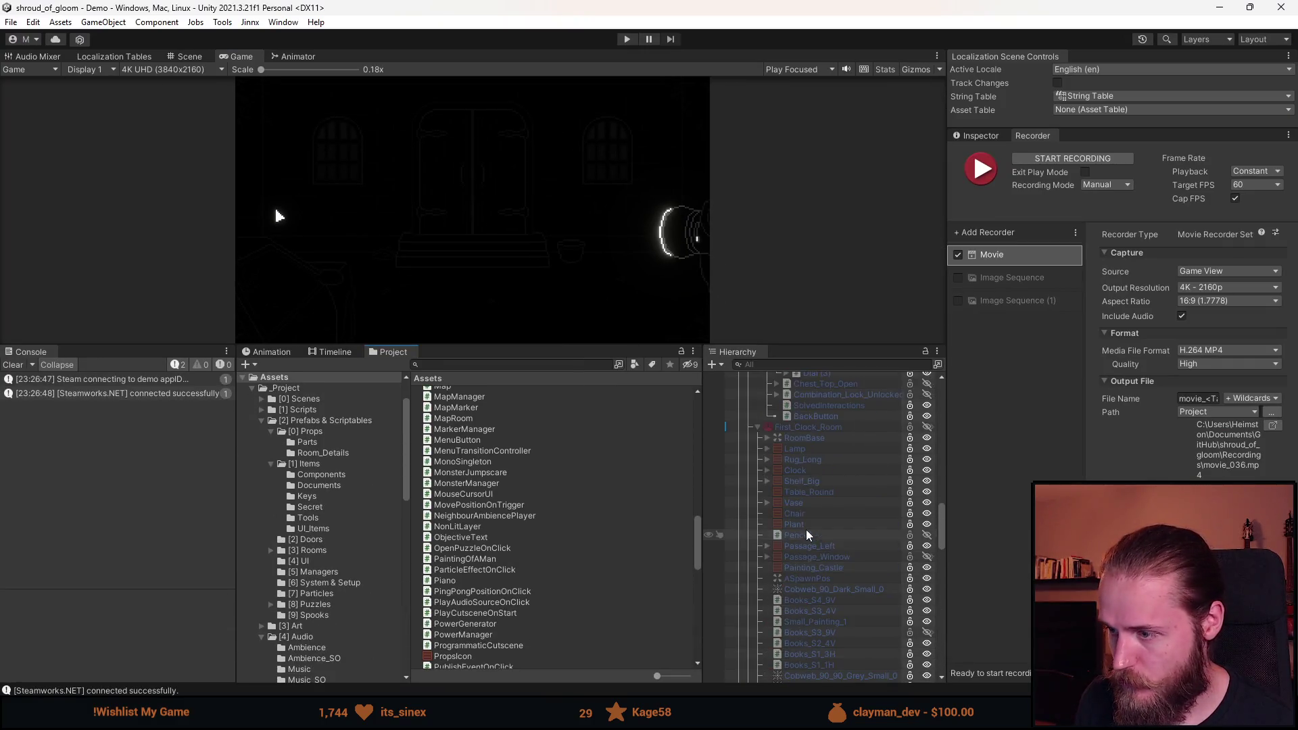
scroll(831, 538, "up", 10)
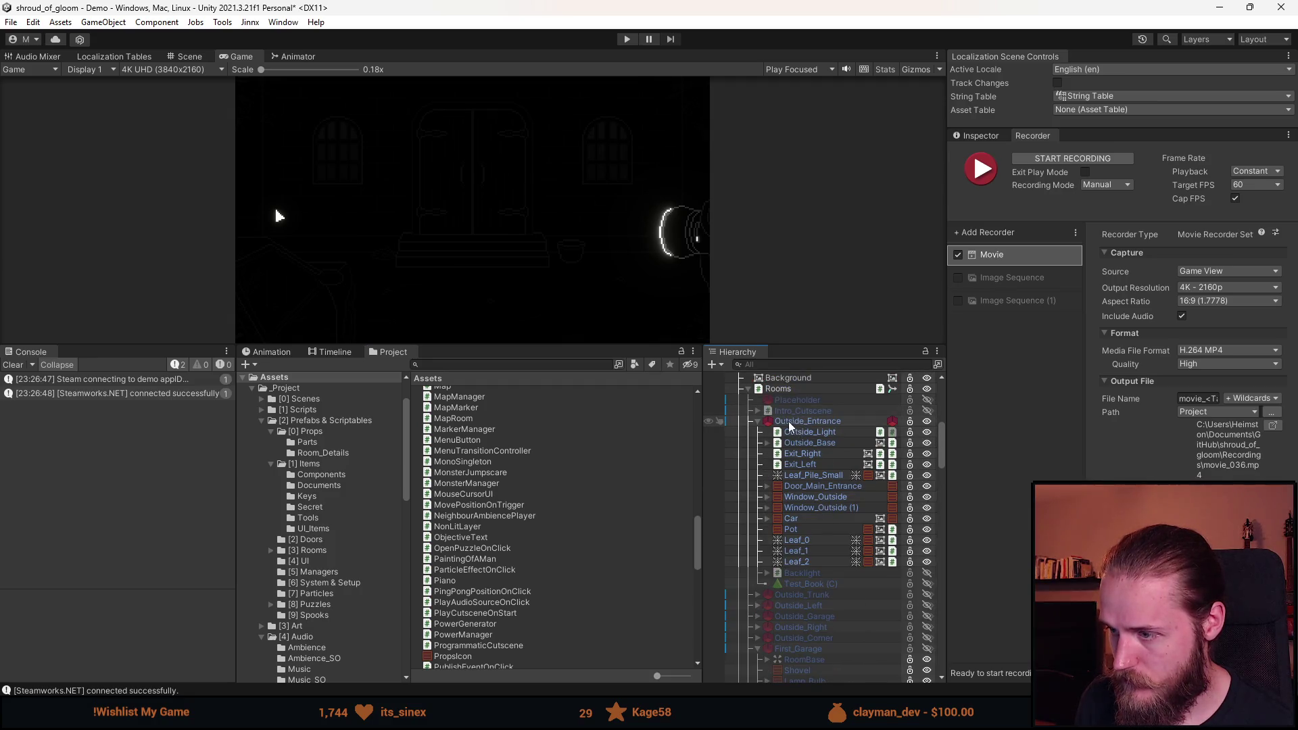
left_click(759, 422)
left_click(784, 424)
key("a")
Save the scene, enter Play mode, and switch back to DaVinci Resolve.
key("ctrl+s")
left_click(628, 39)
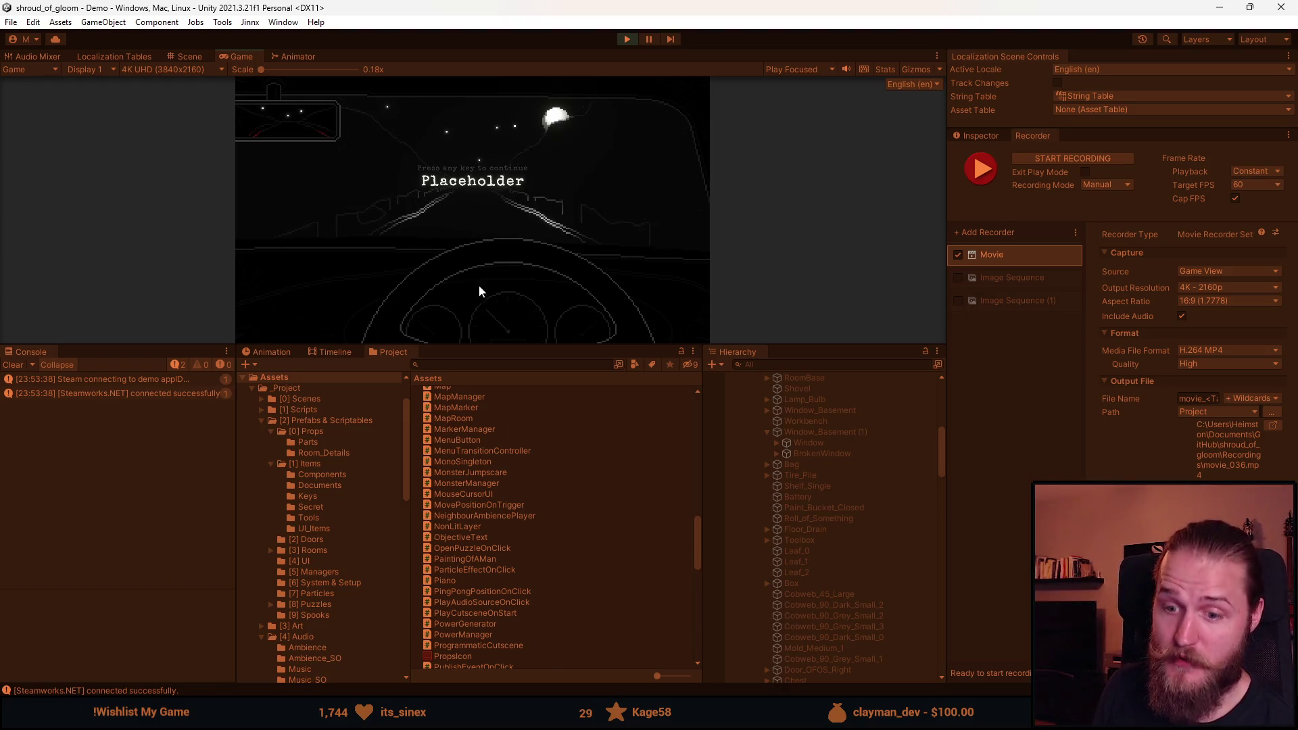
key("alt+Tab")
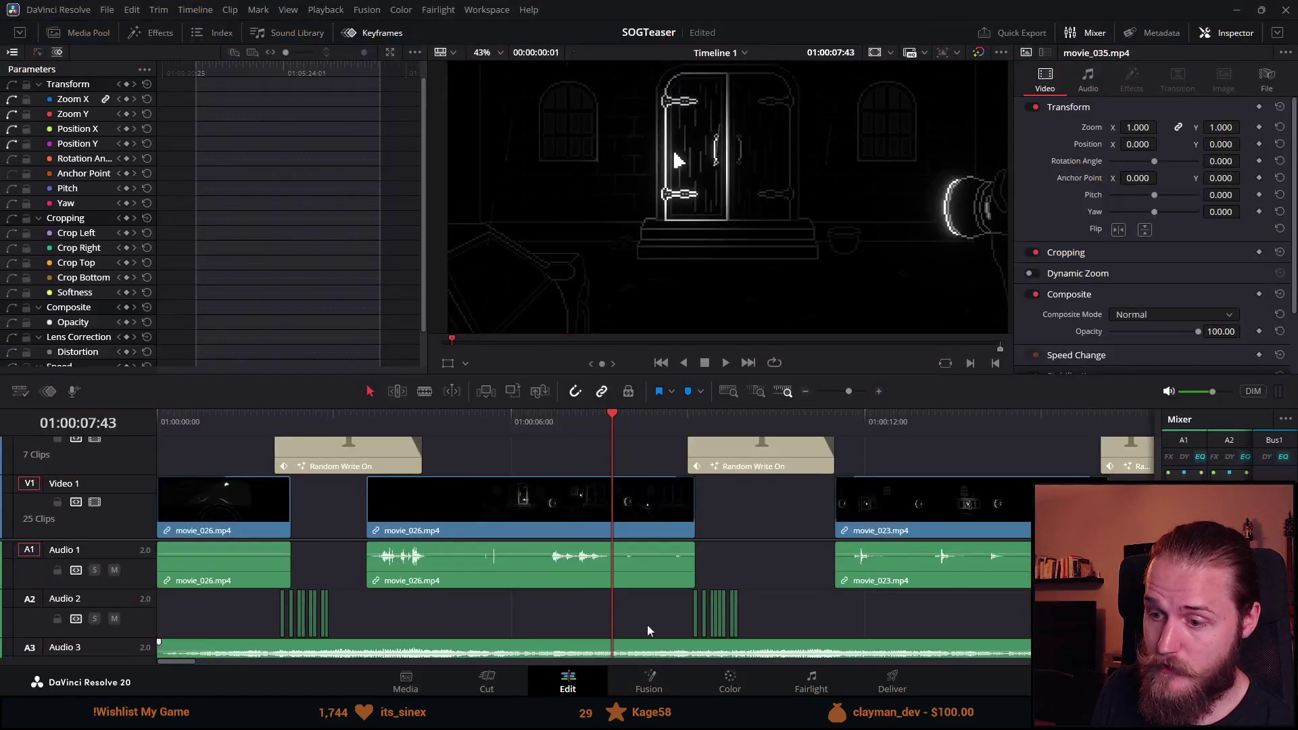
left_click(486, 681)
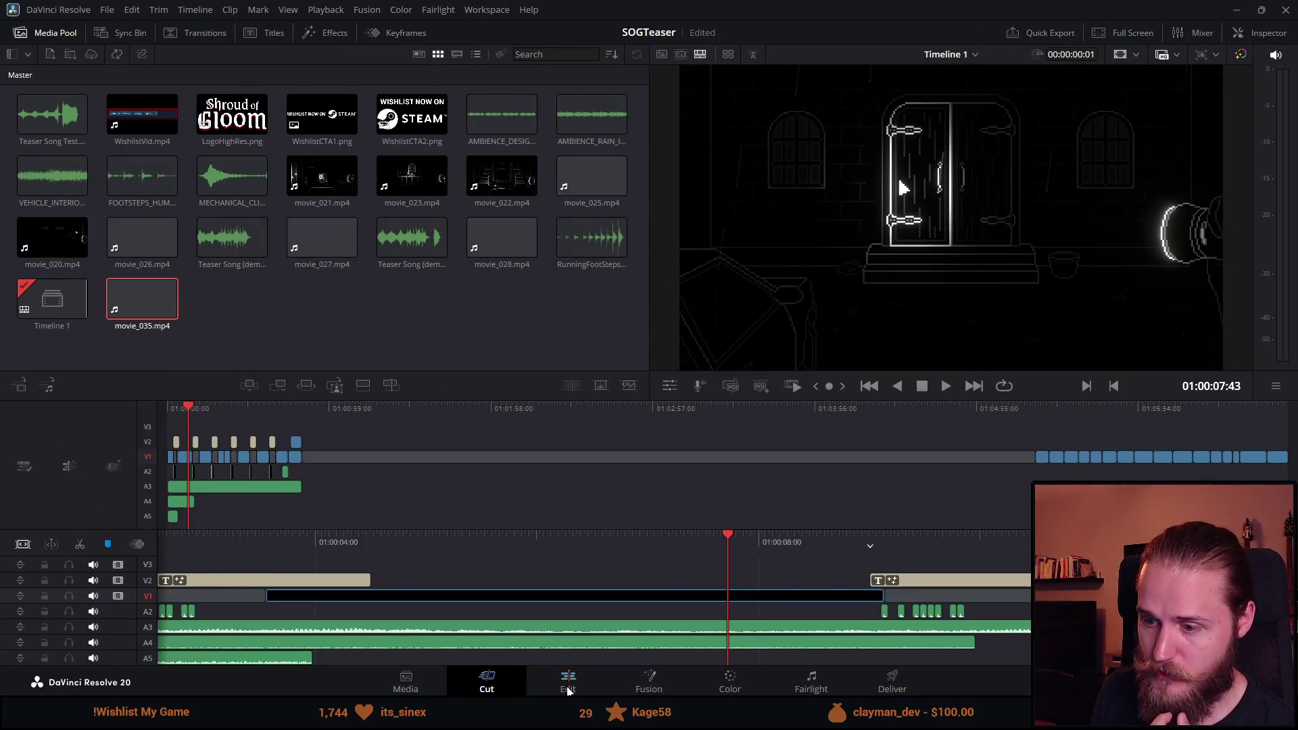
left_click(570, 683)
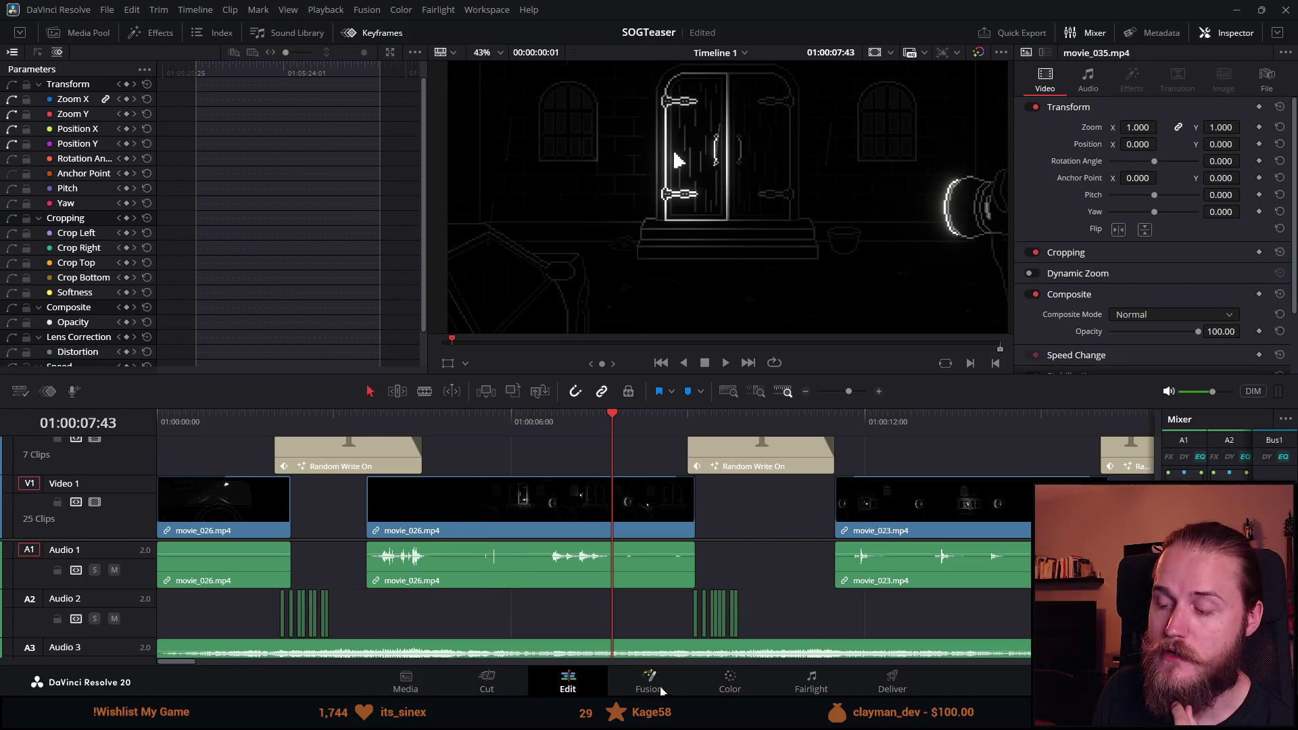
left_click_drag(565, 378, 582, 423)
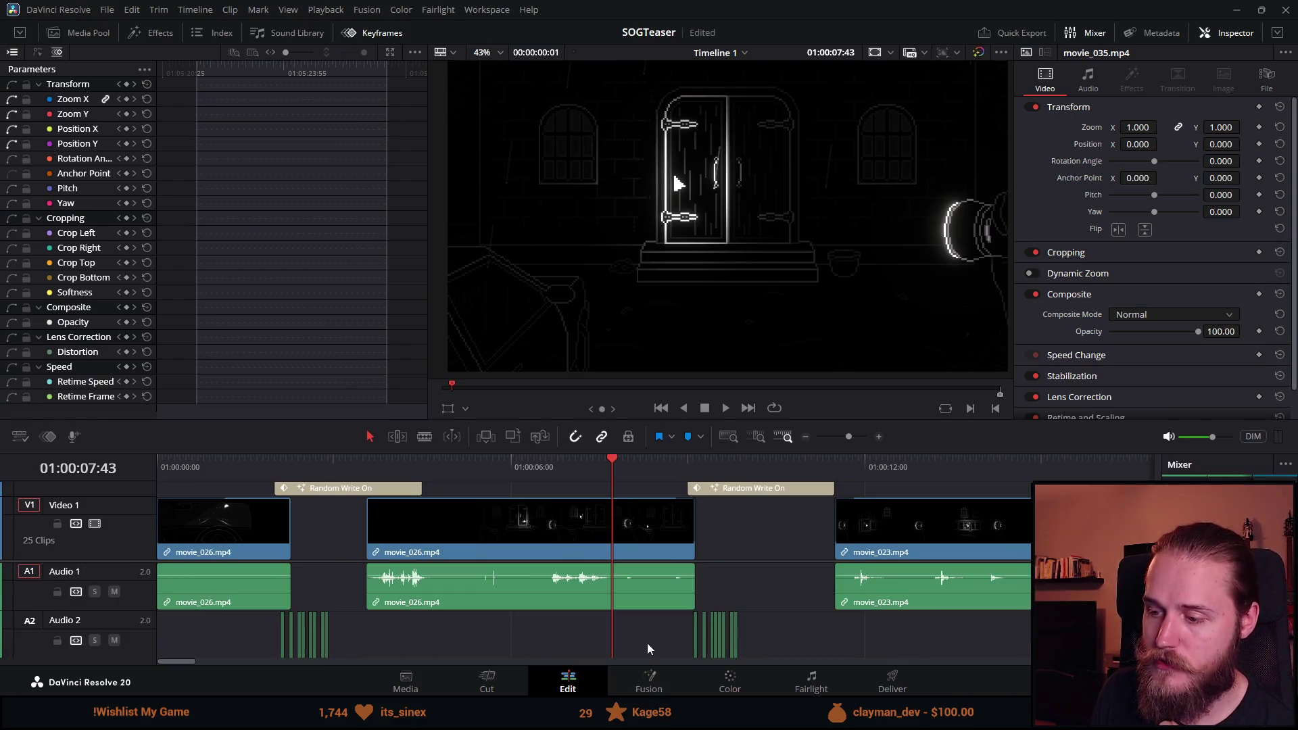
left_click(487, 682)
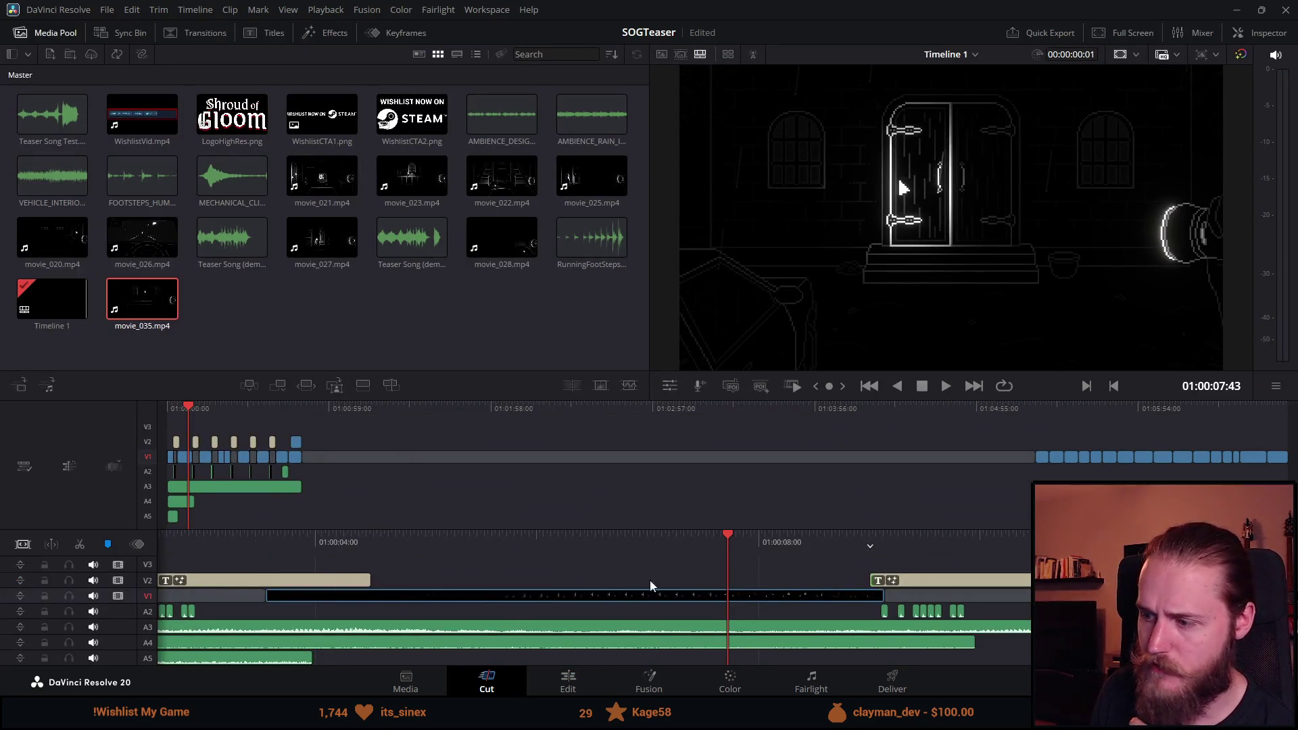
left_click(570, 681)
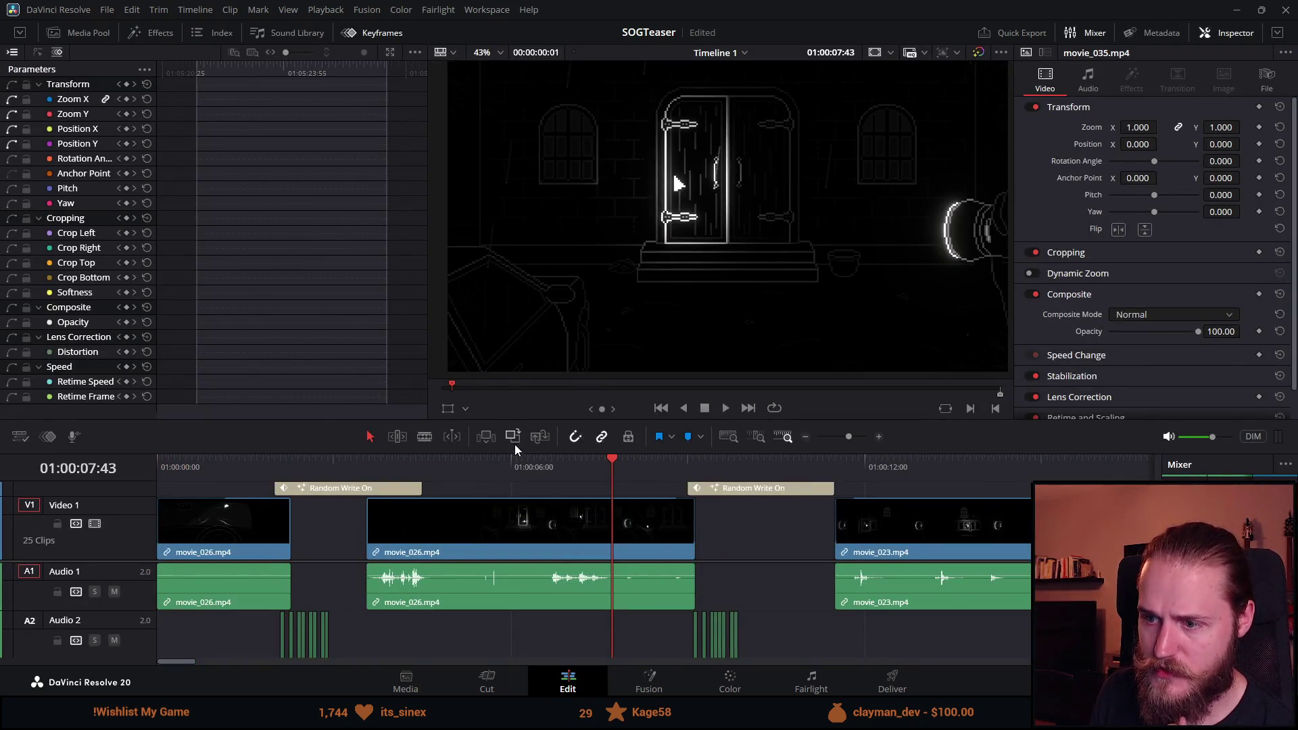
left_click_drag(514, 425, 630, 327)
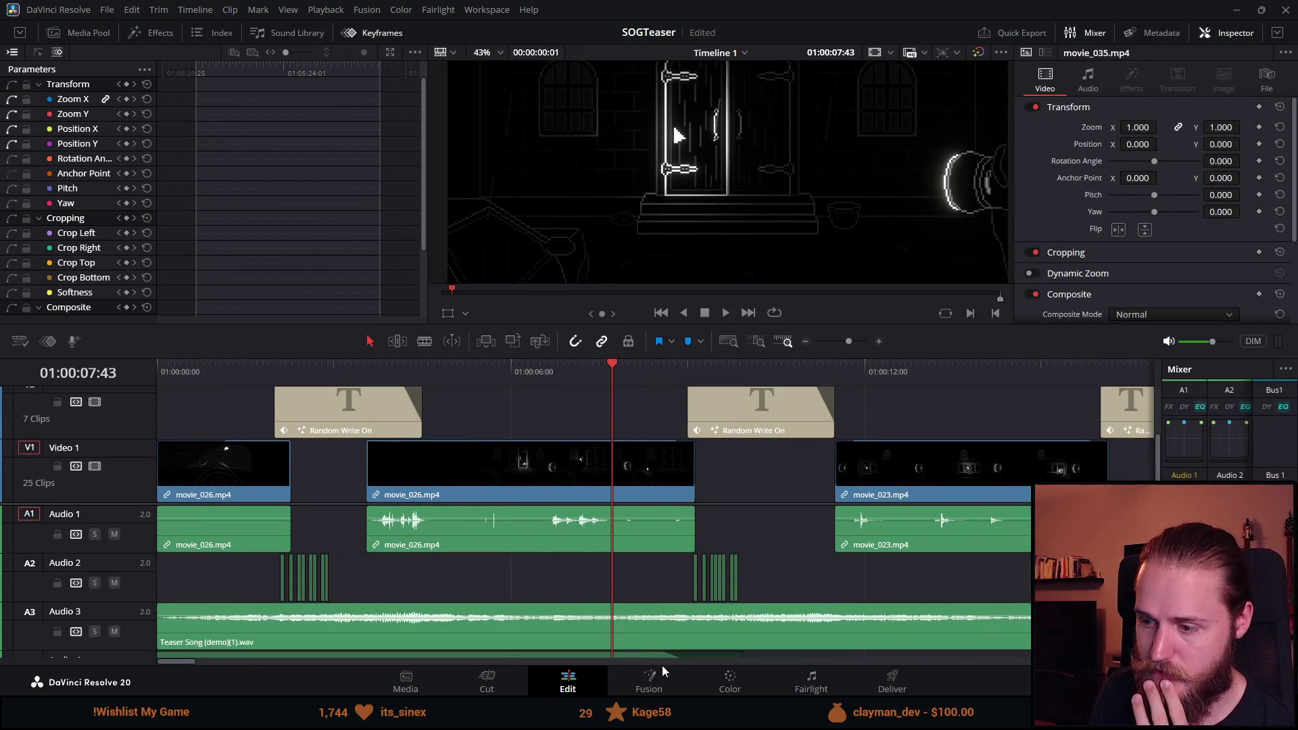
left_click(641, 689)
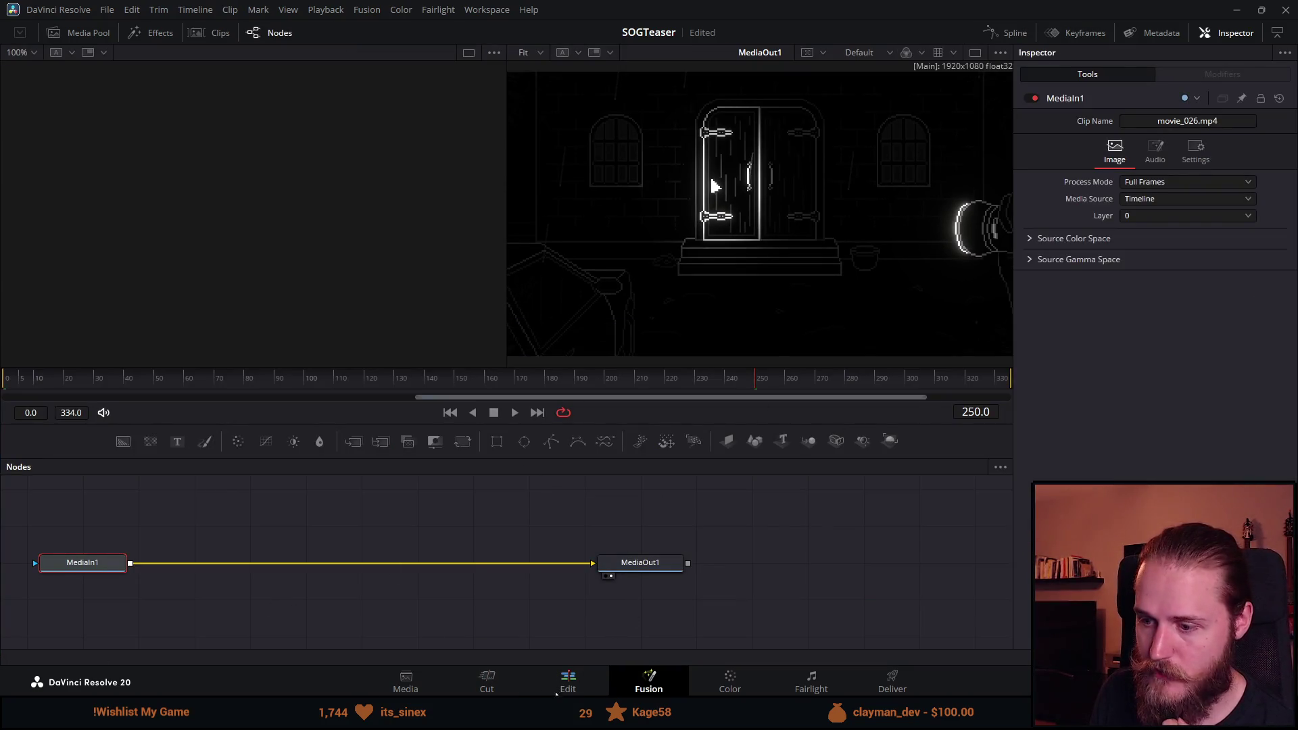
left_click(567, 688)
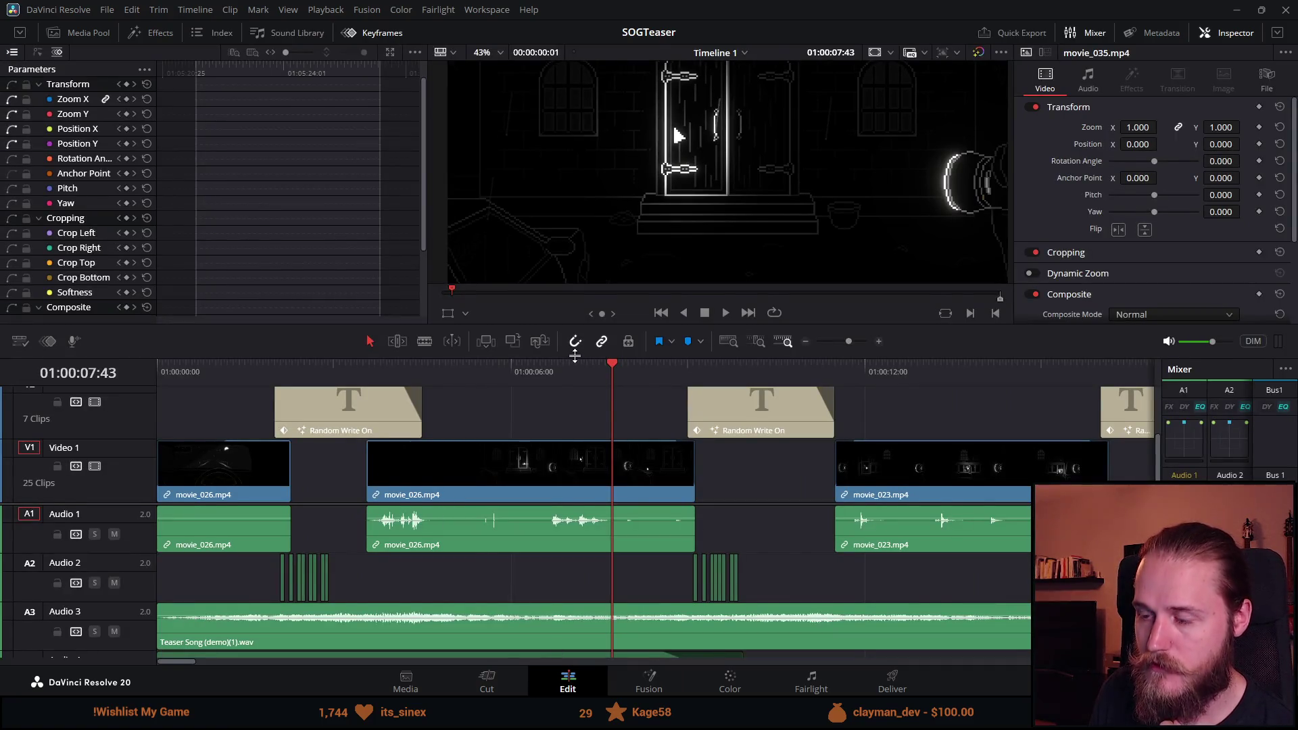
left_click_drag(574, 356, 578, 369)
scroll(403, 472, "down", 5)
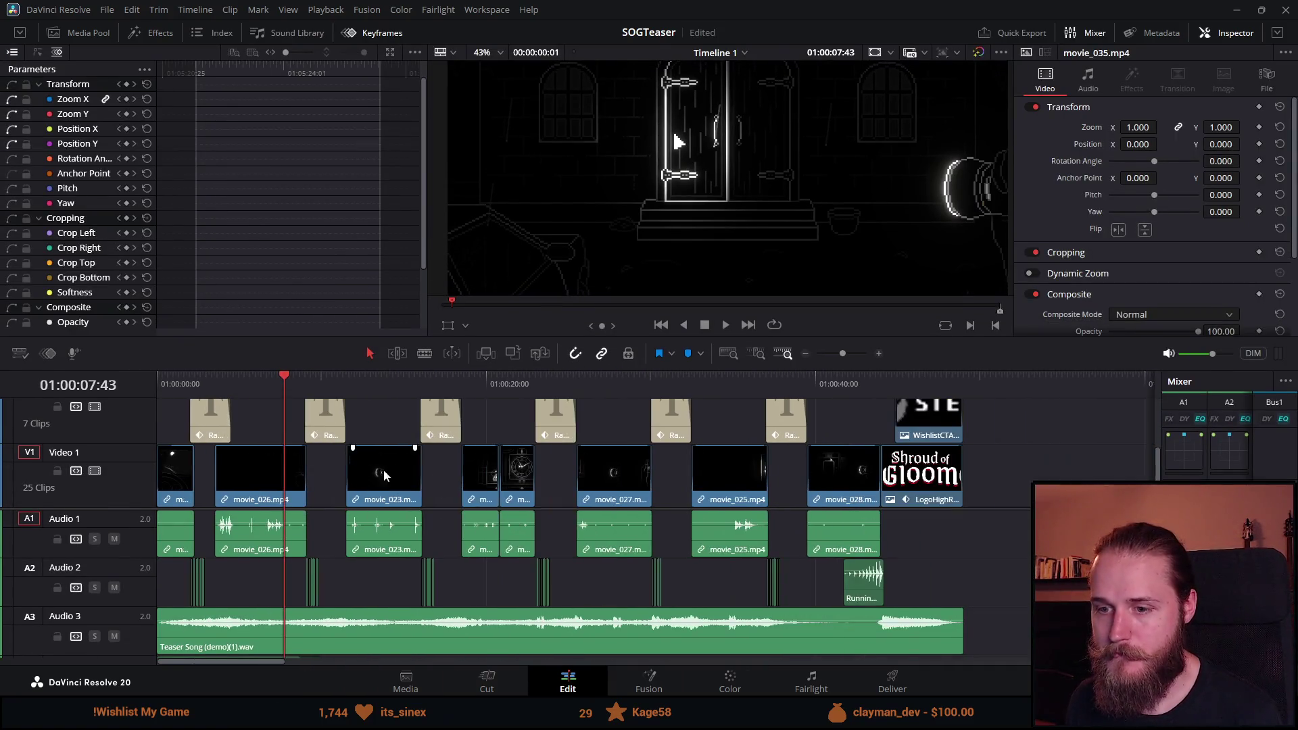
key("alt+Tab")
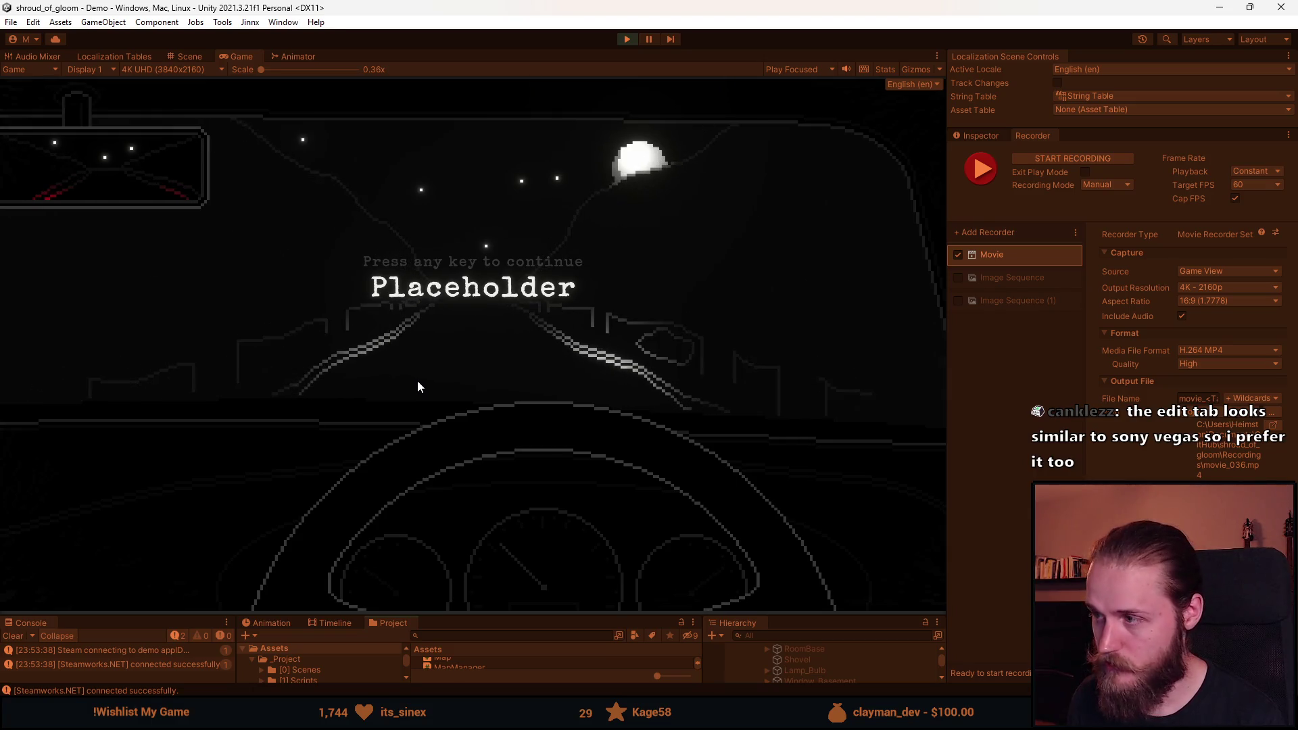
Record the intro cutscene as movie_036 with F10, exit play mode, and return to Resolve.
key("F10")
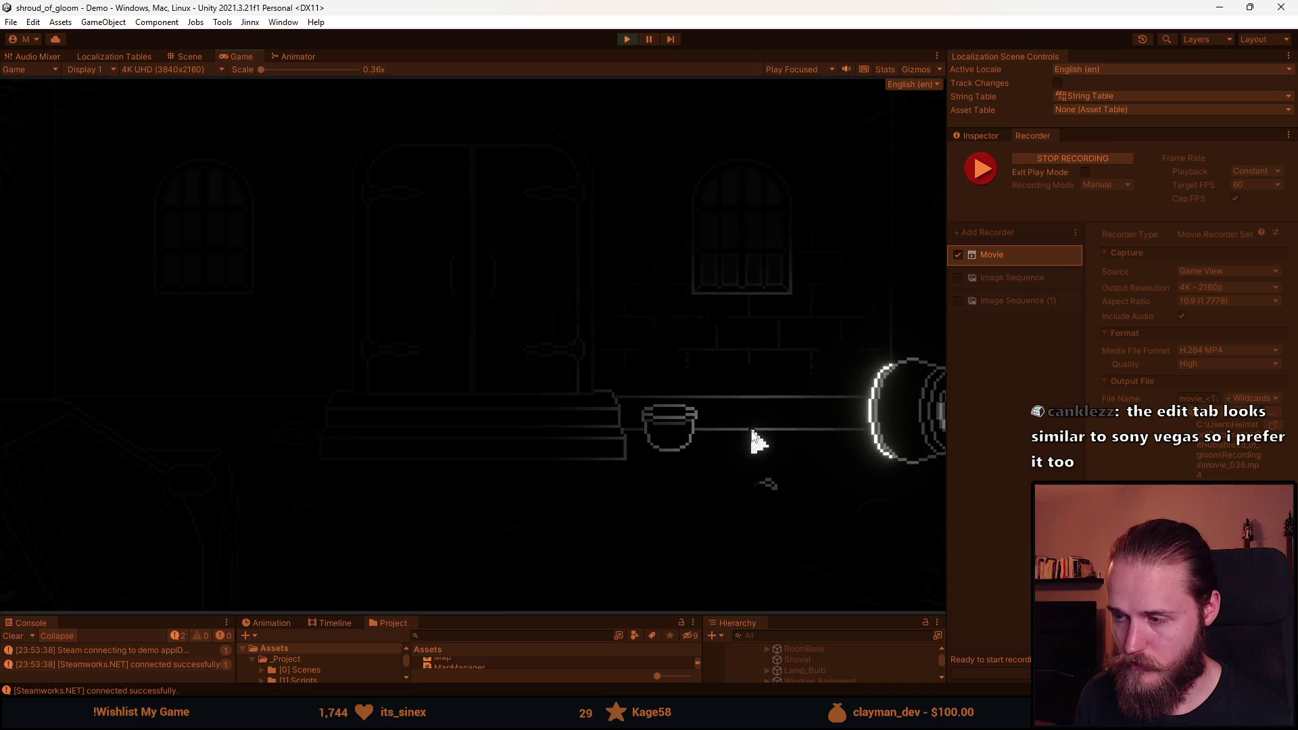
key("F10")
key("Escape")
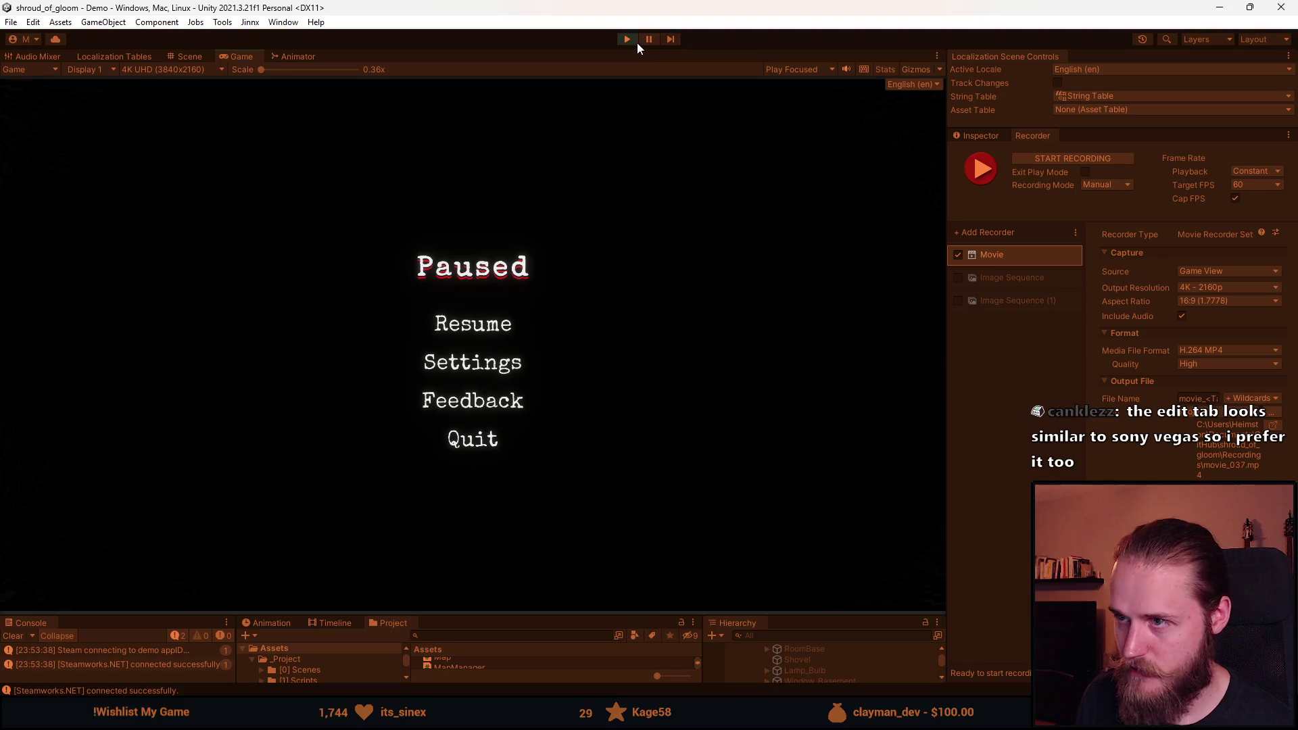
left_click(634, 40)
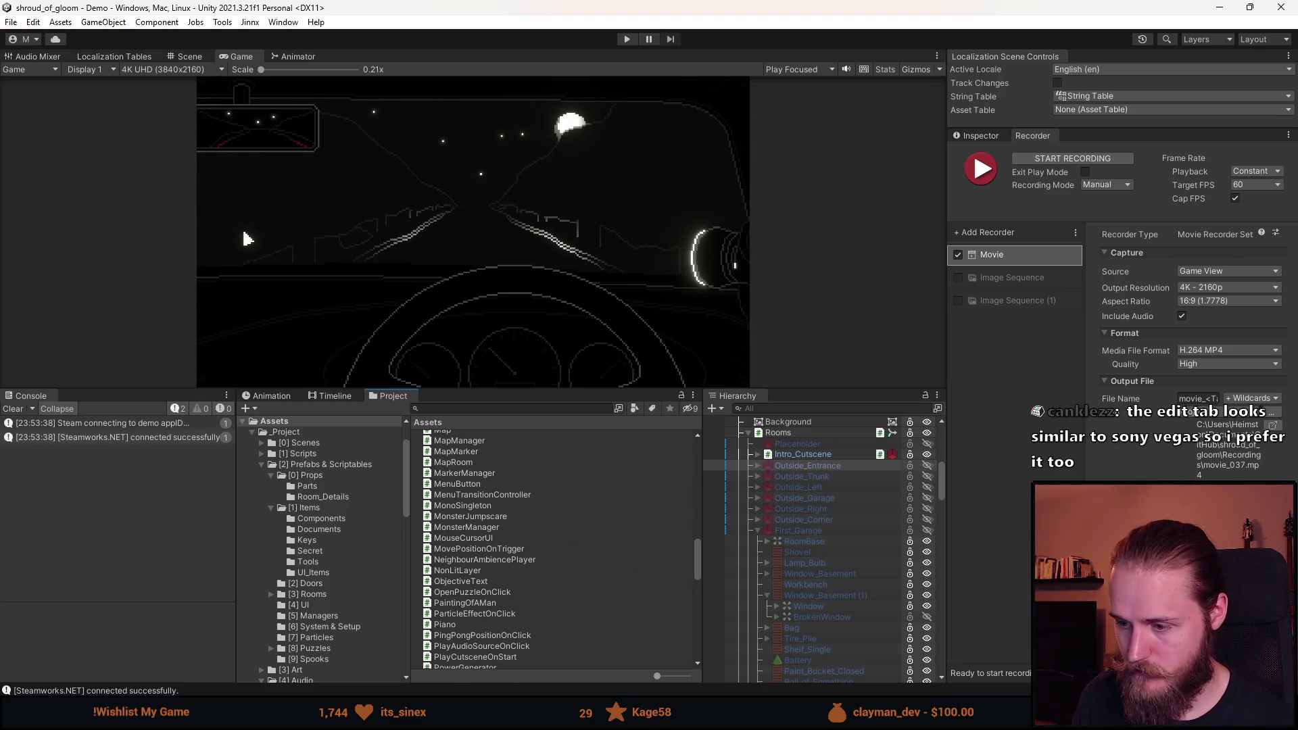
key("alt+Tab")
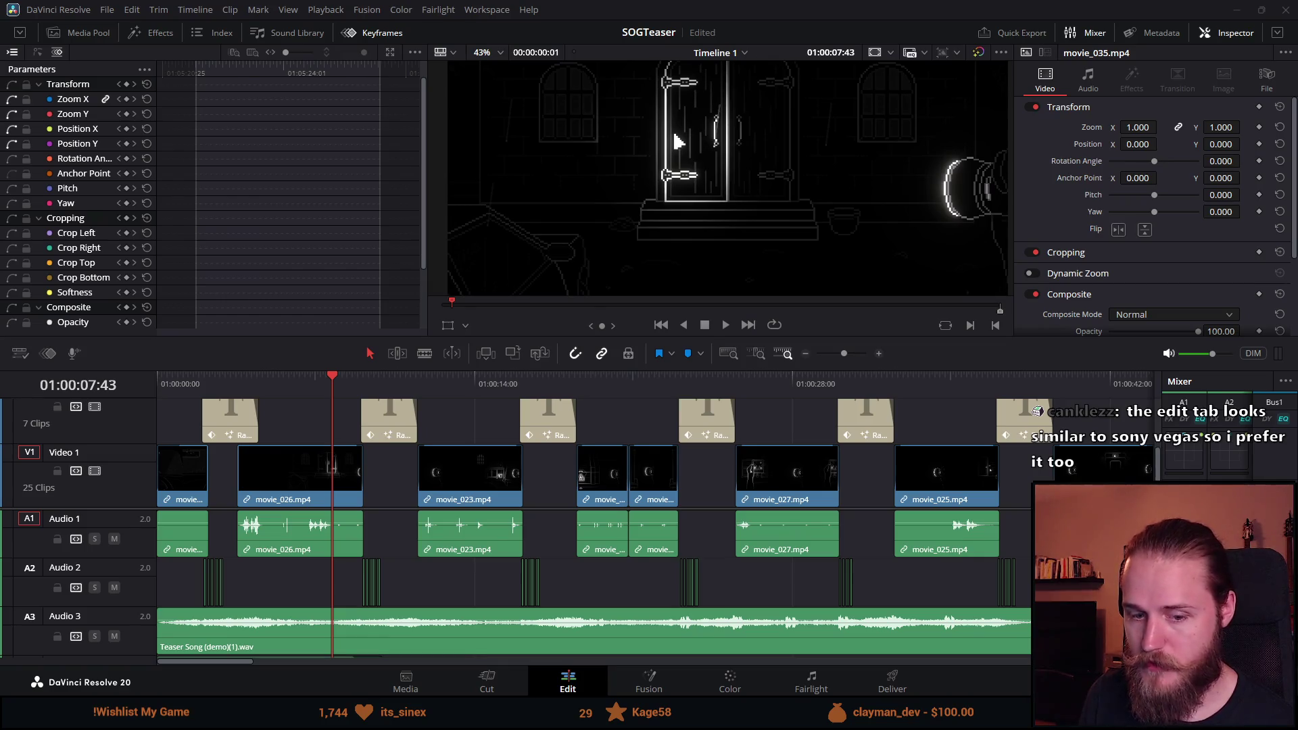
Drop movie_036.mp4 onto Video 1 near 01:04, check it on the Cut page, then park on its first frame.
scroll(806, 541, "down", 8)
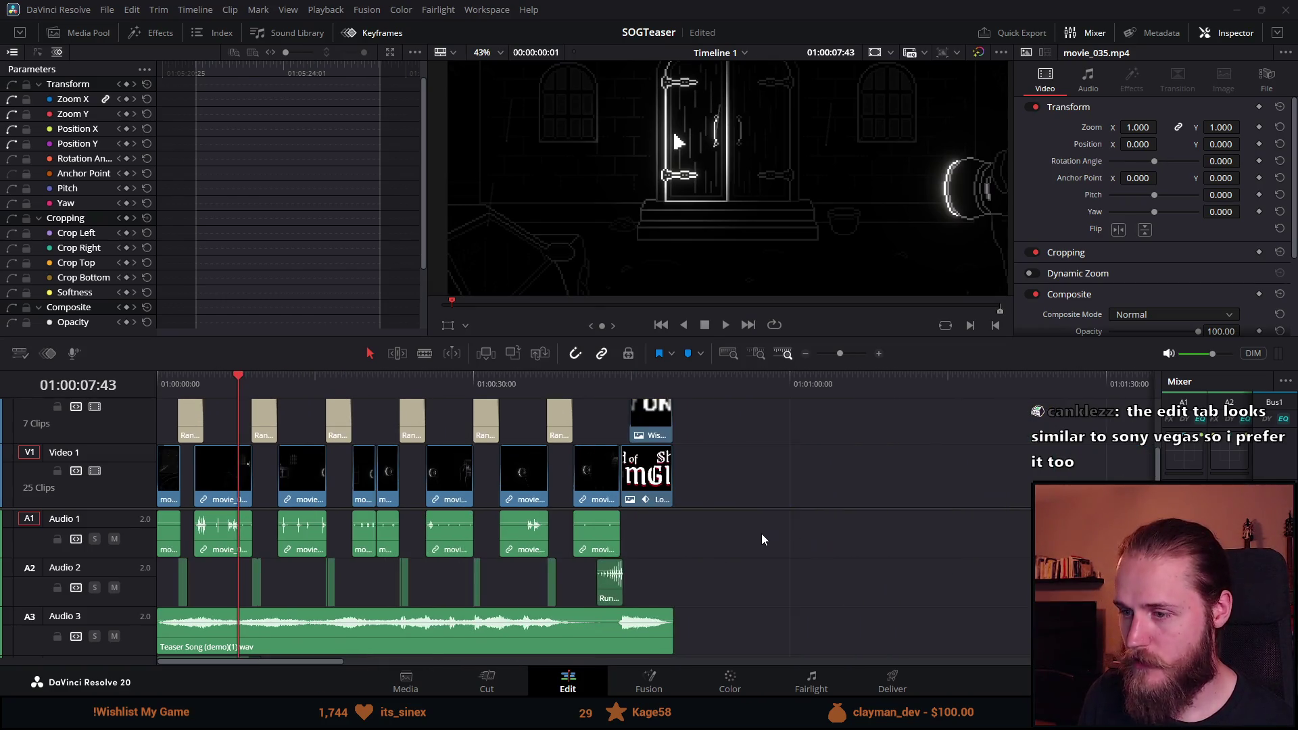
left_click(677, 384)
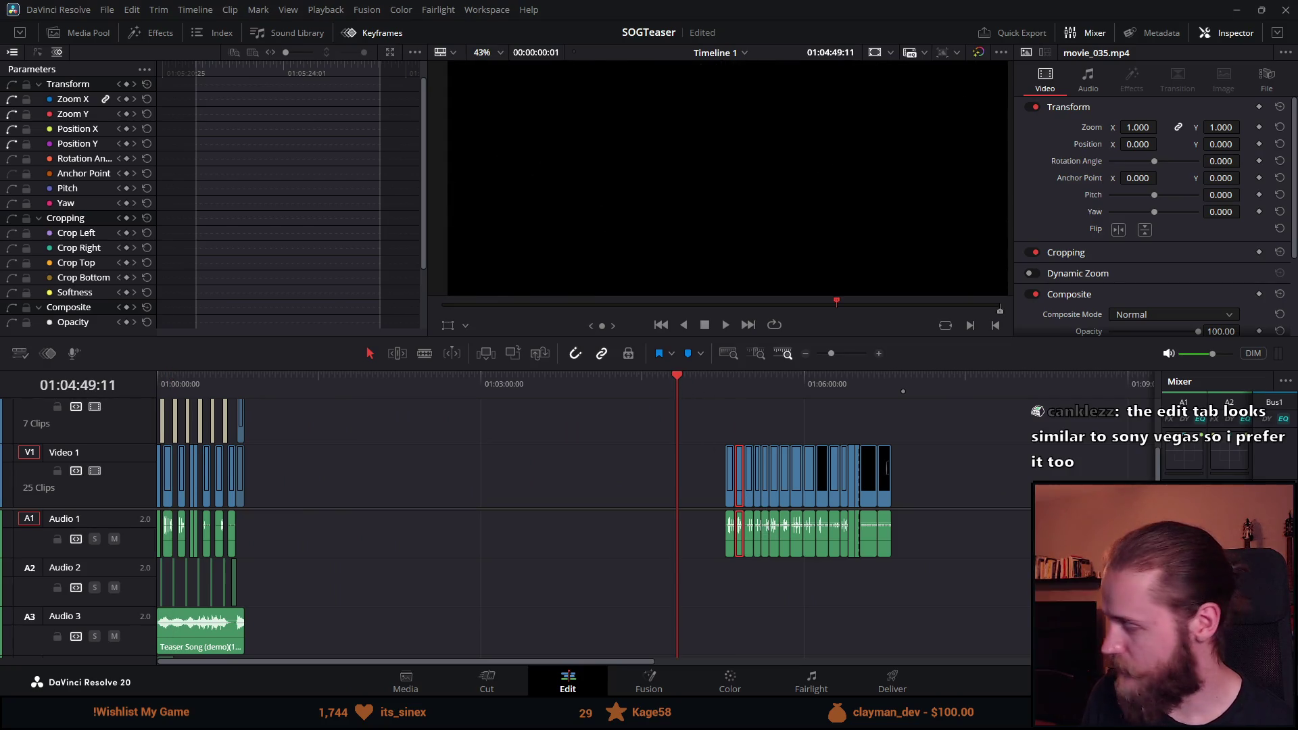
mouse_move(742, 548)
left_mouse_down()
mouse_move(622, 501)
mouse_move(638, 526)
left_mouse_up()
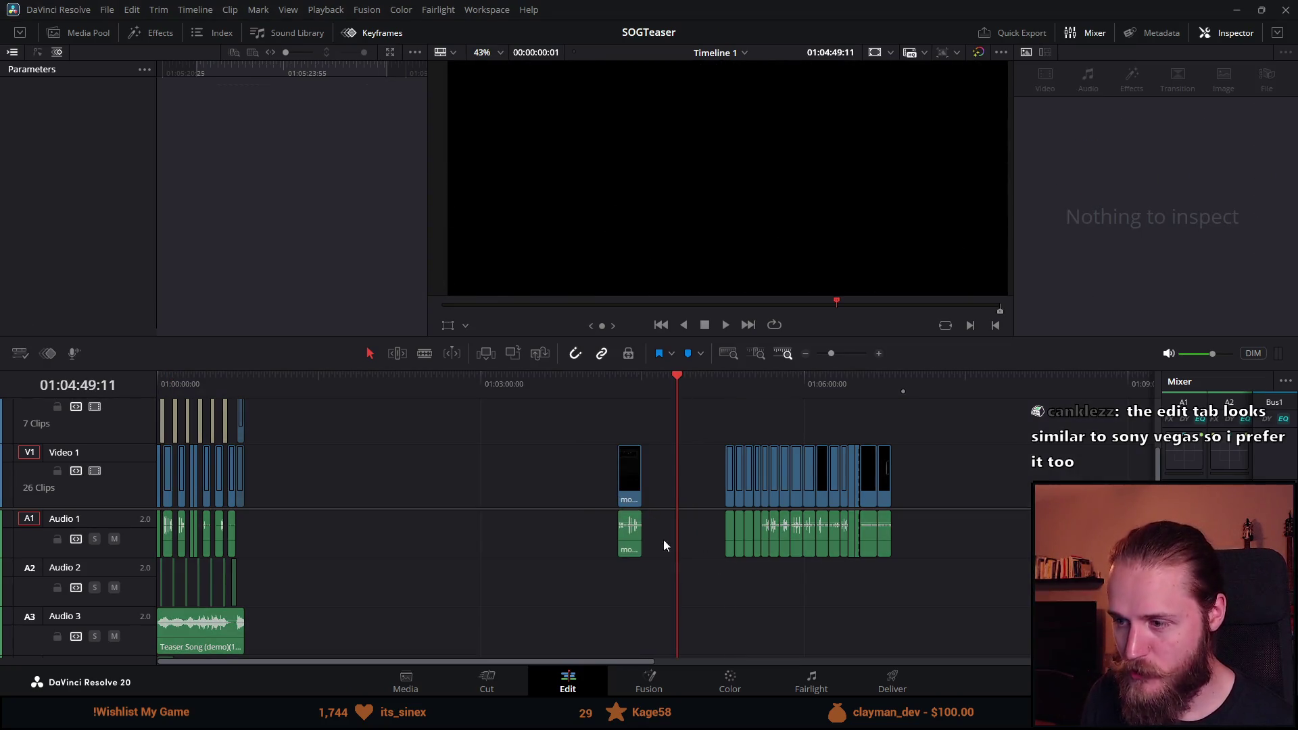
scroll(712, 439, "up", 3)
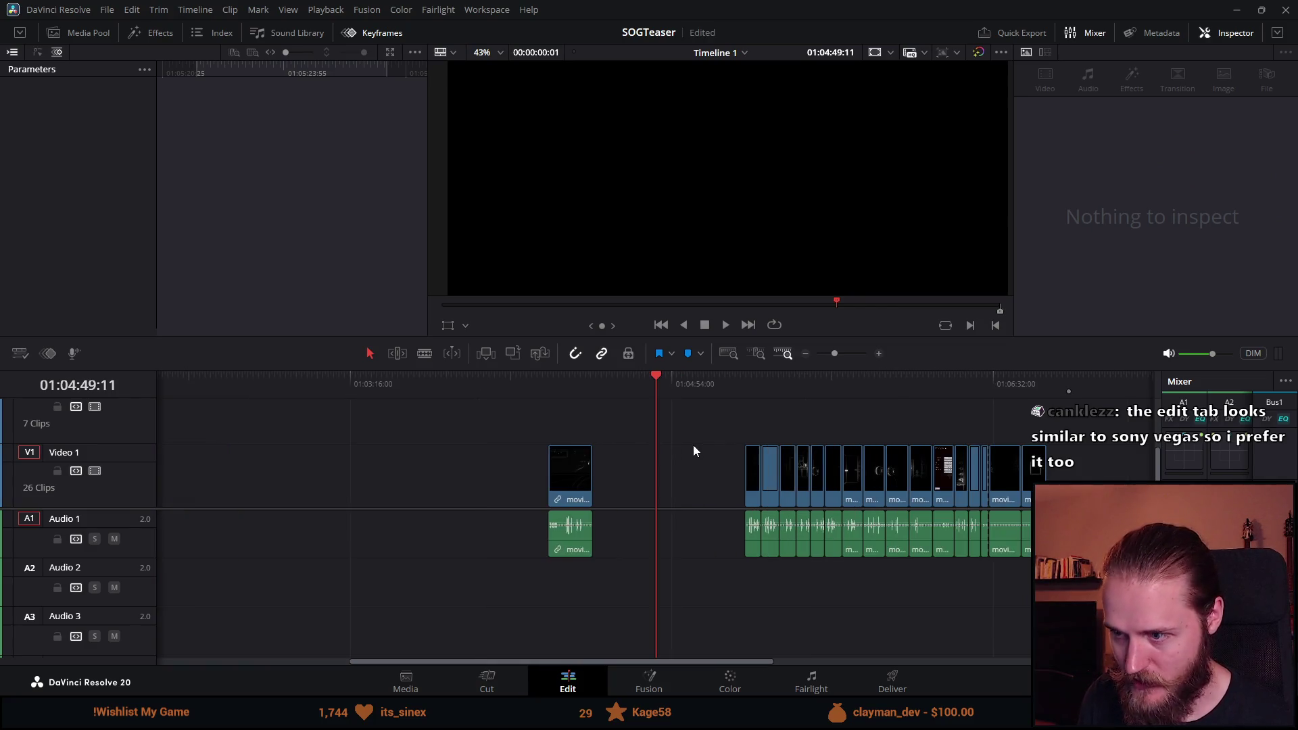
left_click(488, 682)
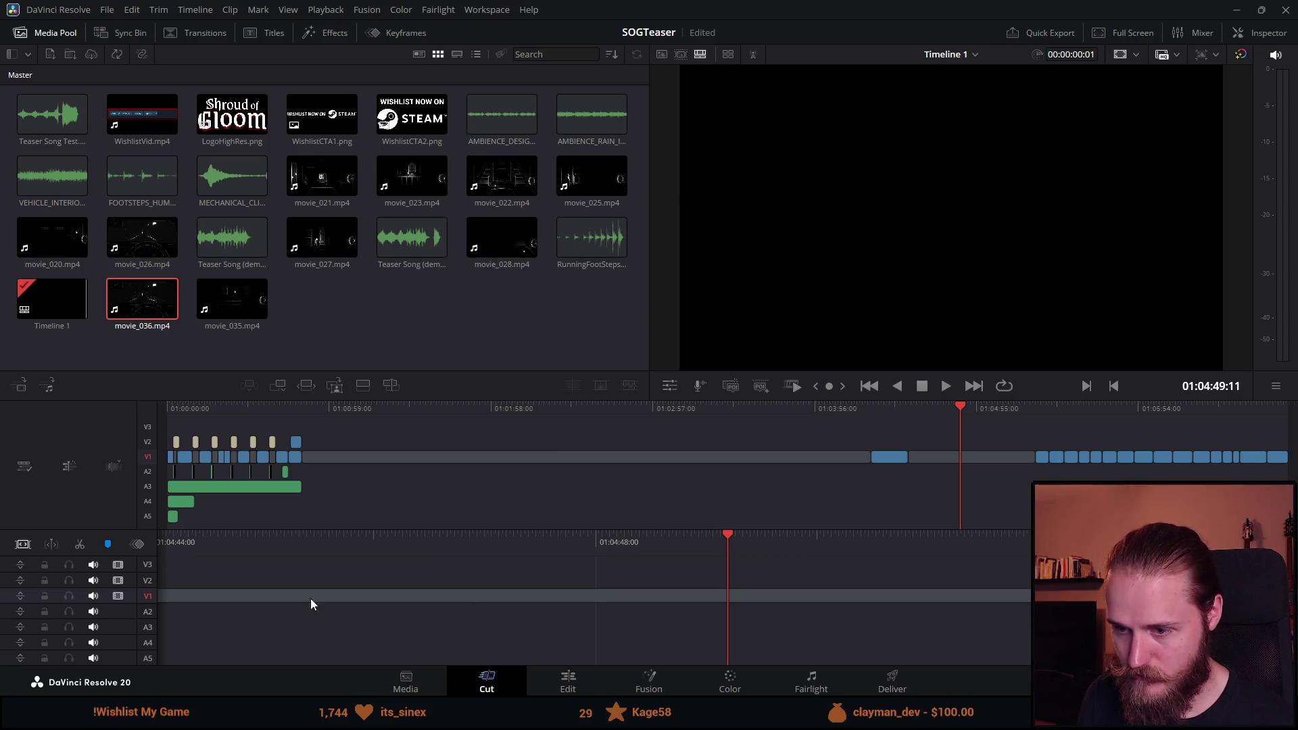
left_click(562, 684)
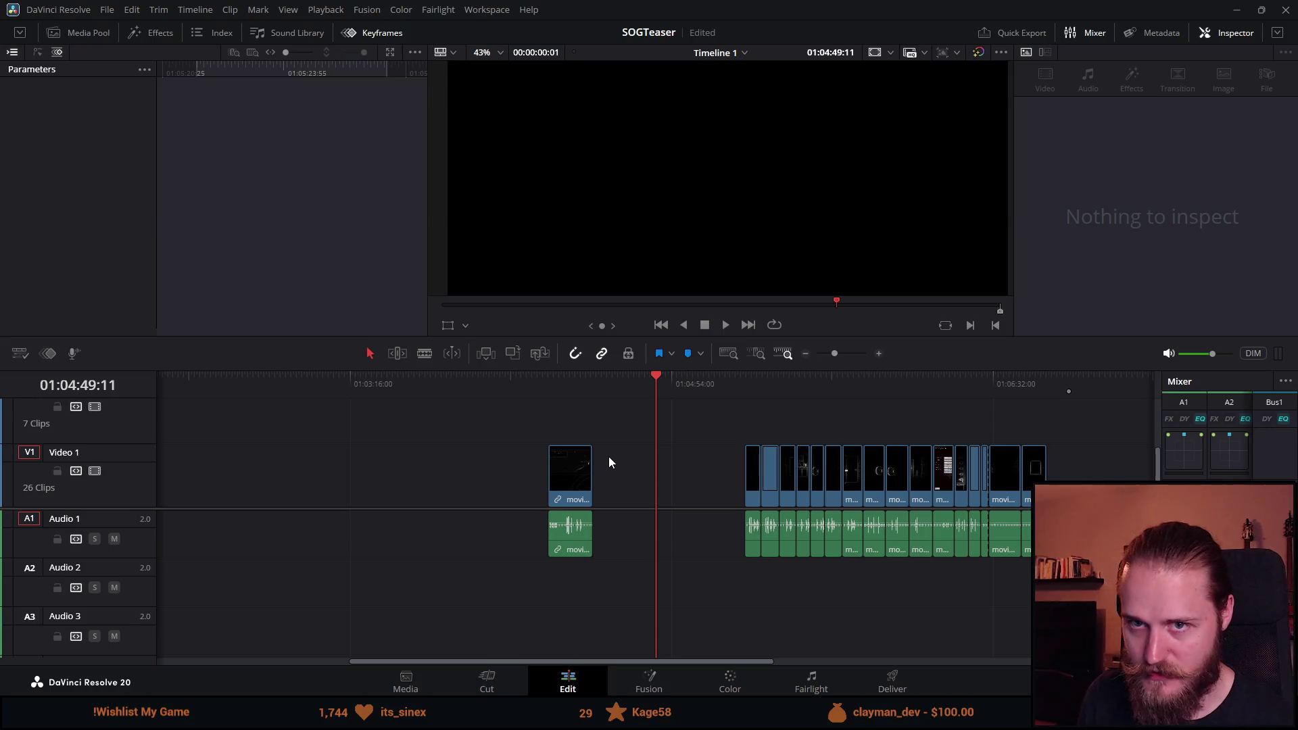
left_click(555, 399)
key("ctrl+equal")
key("ctrl+equal")
Enlarge the preview, cut movie_036 at its new start frame, and delete the opening piece.
left_click(725, 325)
left_click_drag(776, 365, 757, 487)
left_click_drag(428, 302, 298, 301)
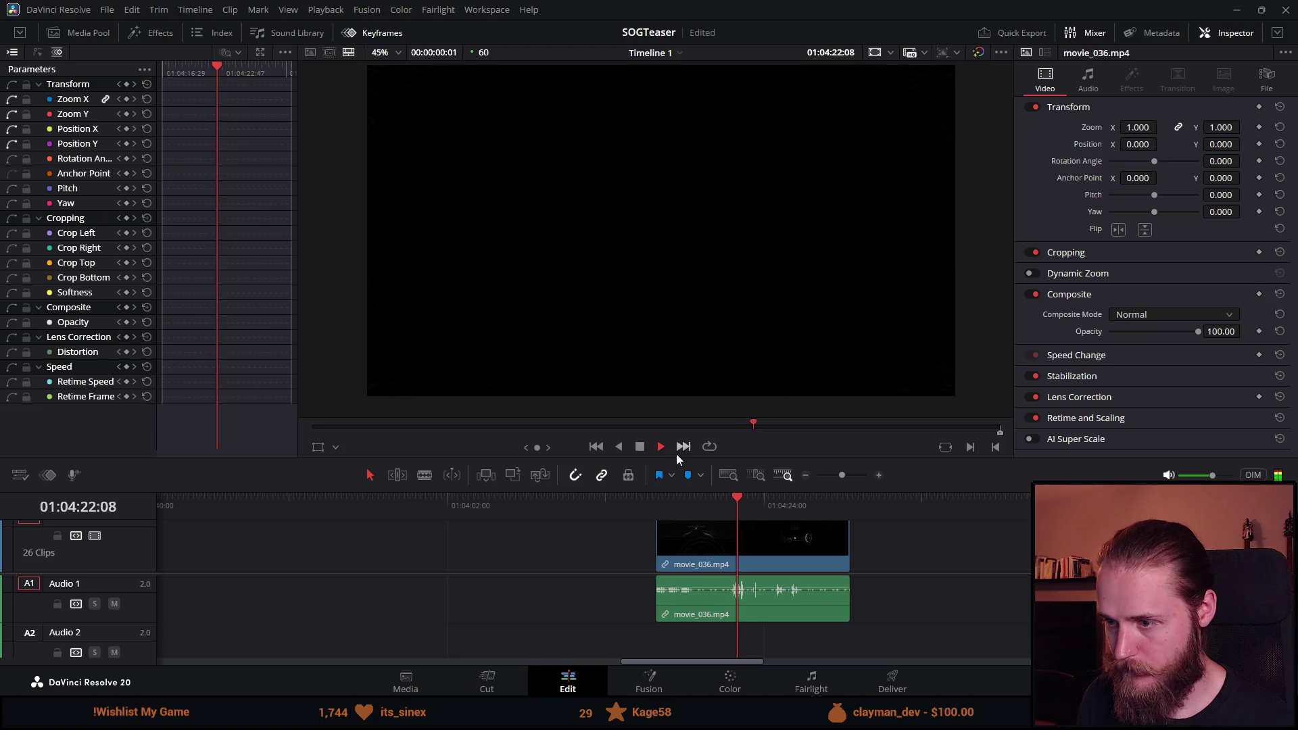
left_click(734, 500)
mouse_move(733, 500)
left_mouse_down()
mouse_move(691, 498)
mouse_move(728, 502)
left_mouse_up()
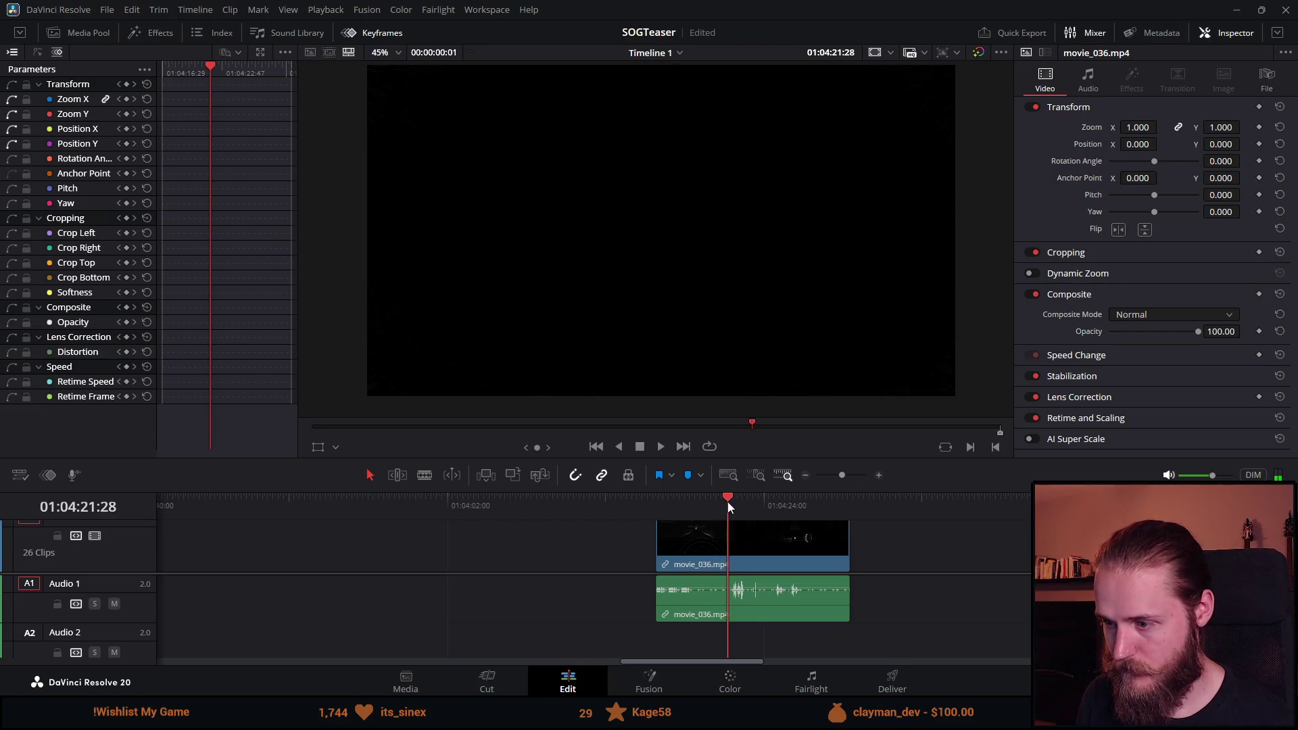
key("ctrl+b")
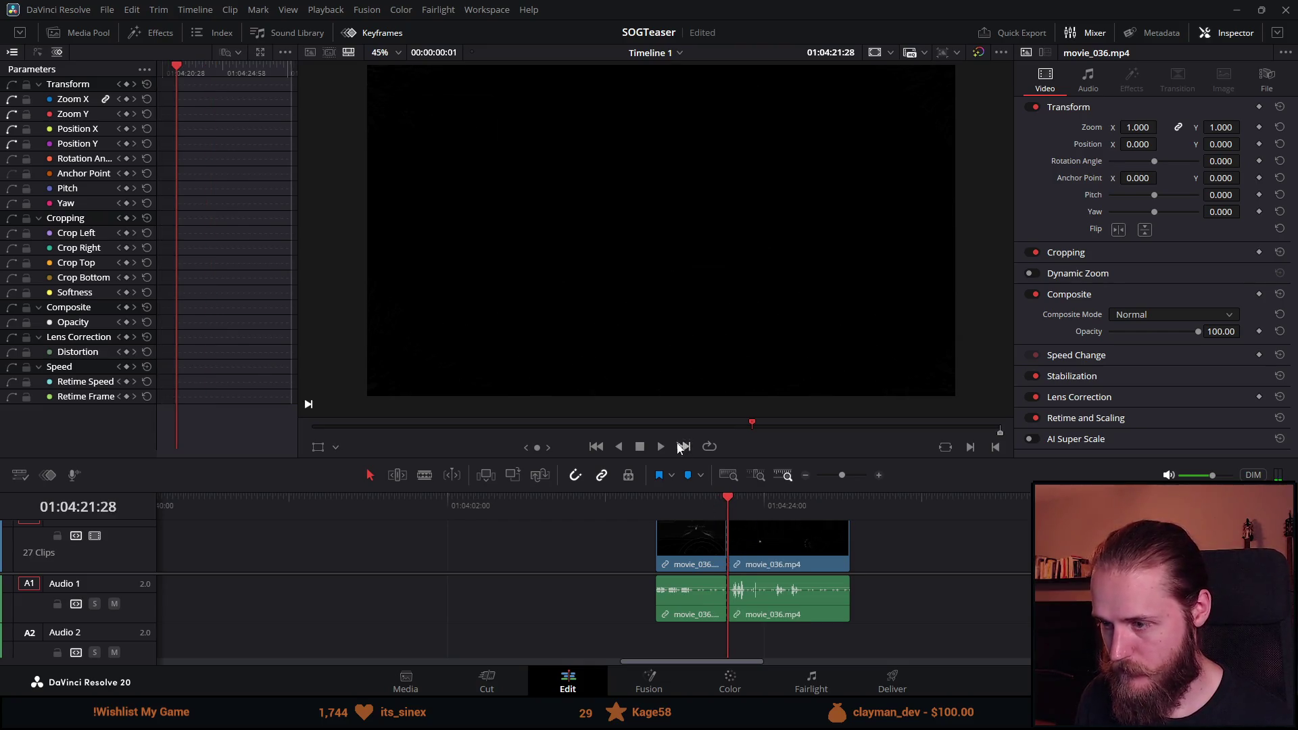
left_click(665, 446)
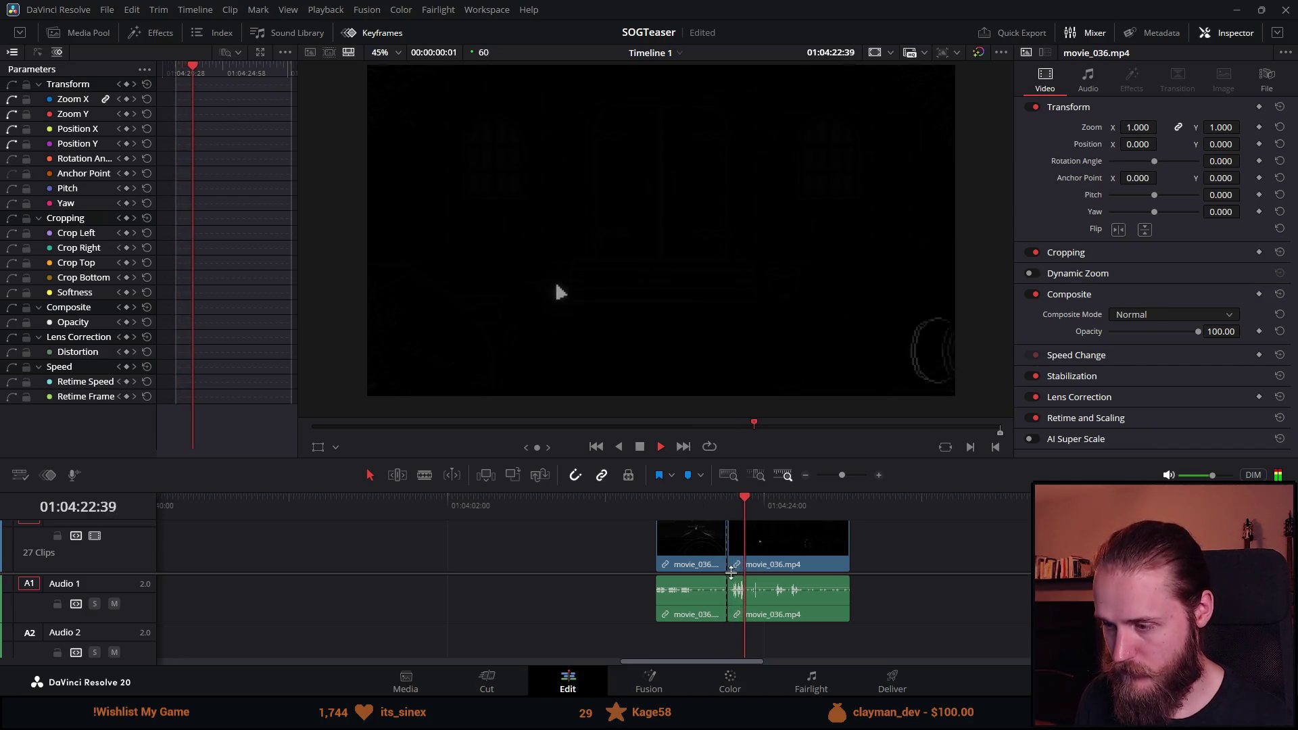
left_click(683, 558)
key("Delete")
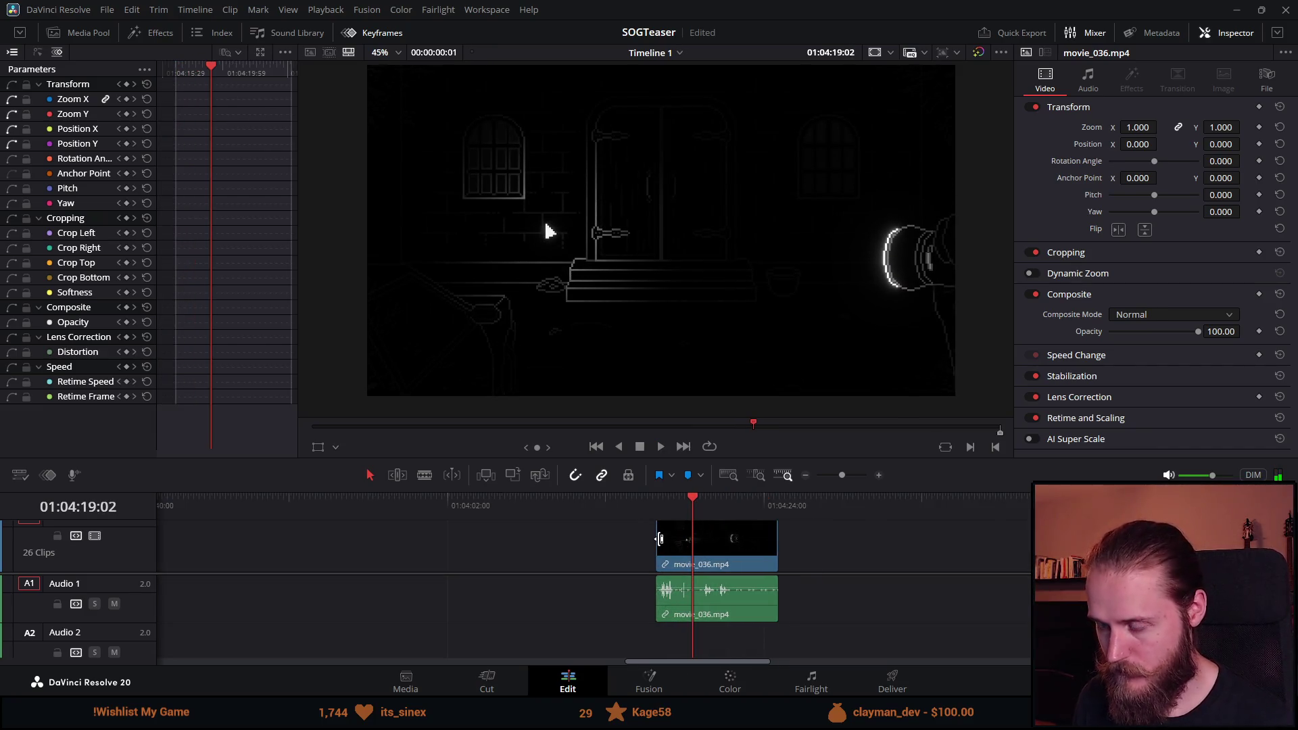
Find where movie_036's useful part ends, cut there, and delete the leftover tail.
key("ctrl+equal")
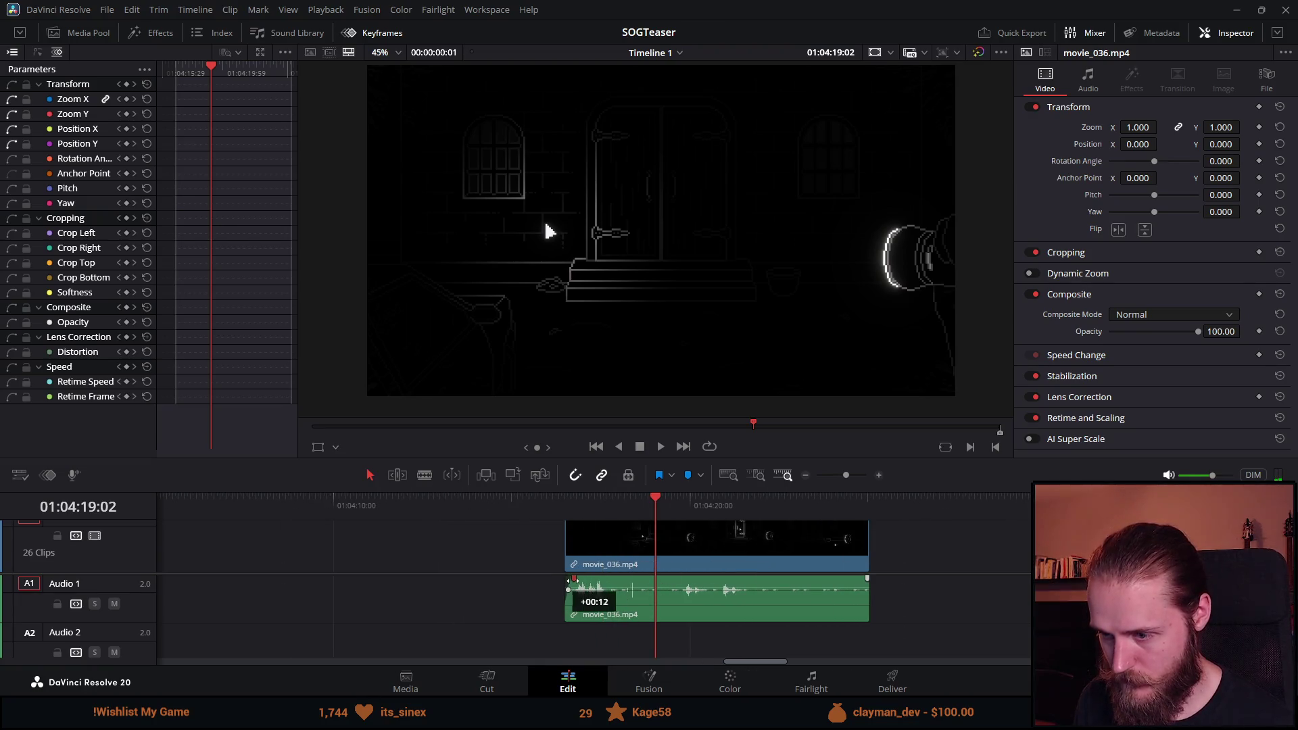
key("Up")
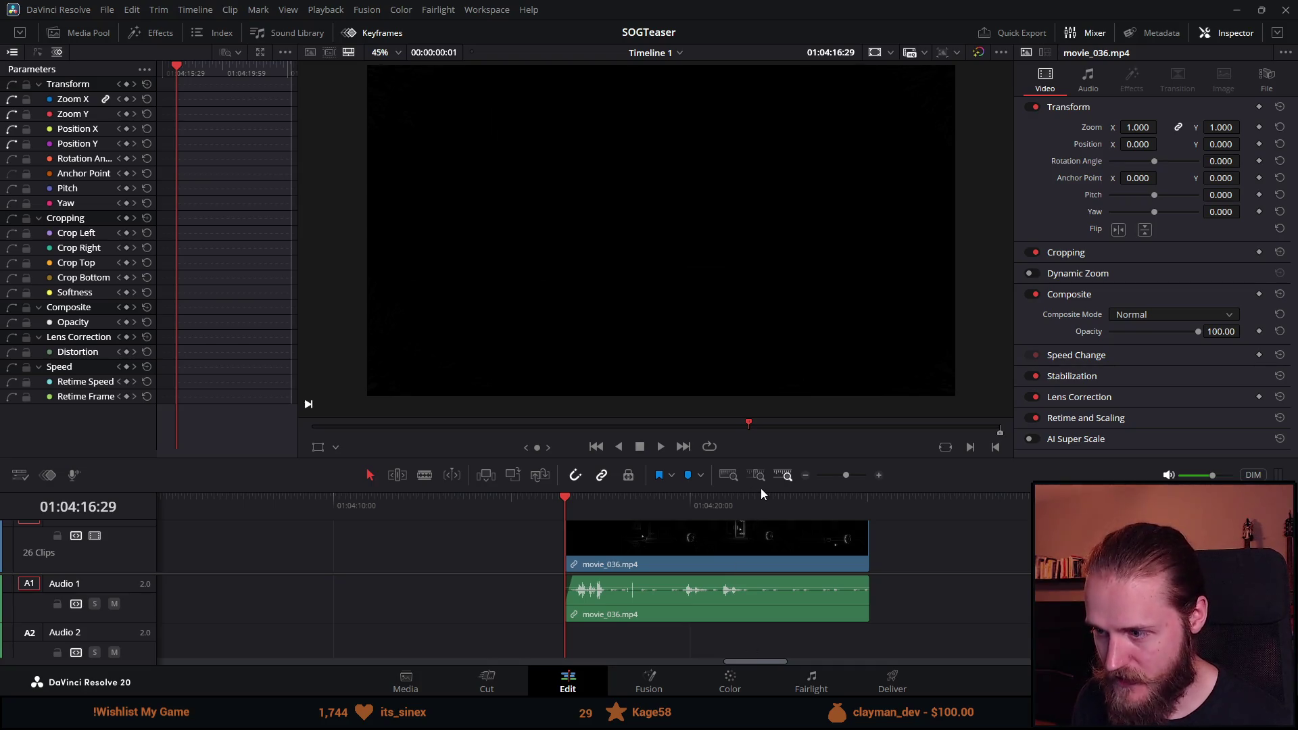
left_click_drag(760, 488, 756, 418)
left_click(488, 681)
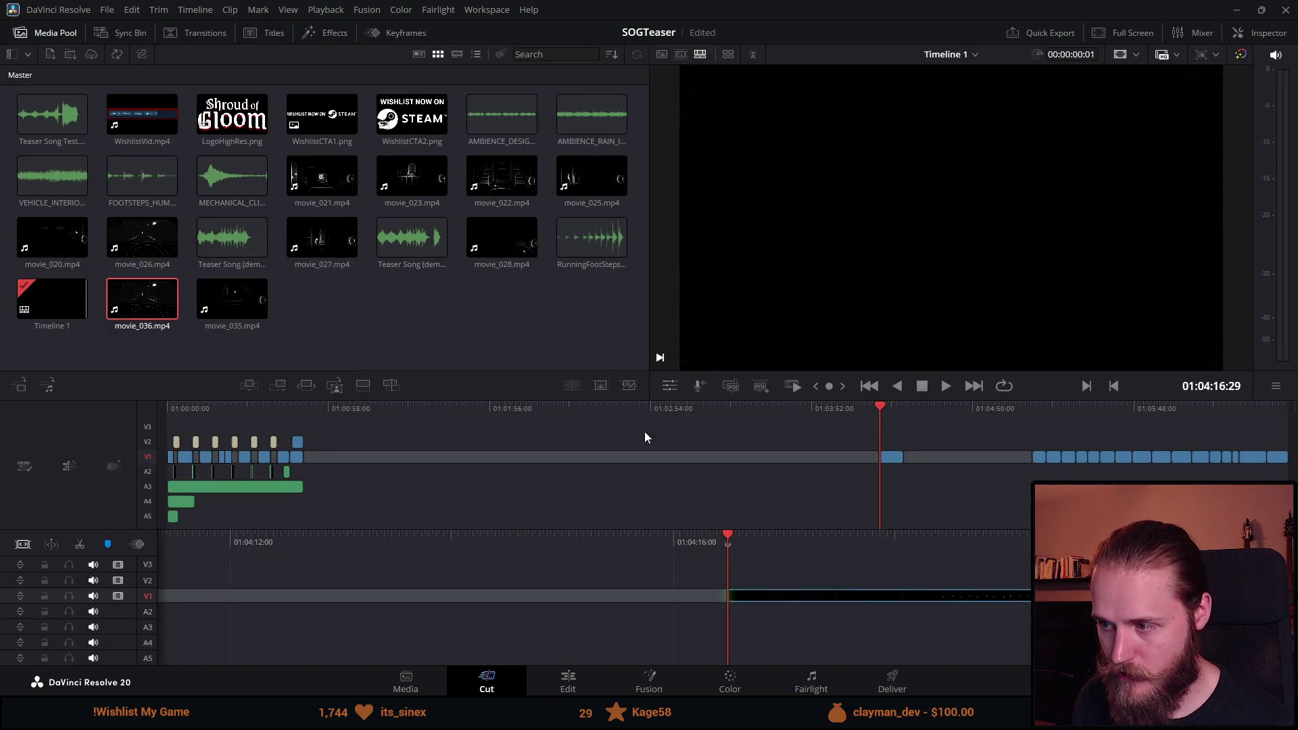
left_click_drag(878, 411, 895, 411)
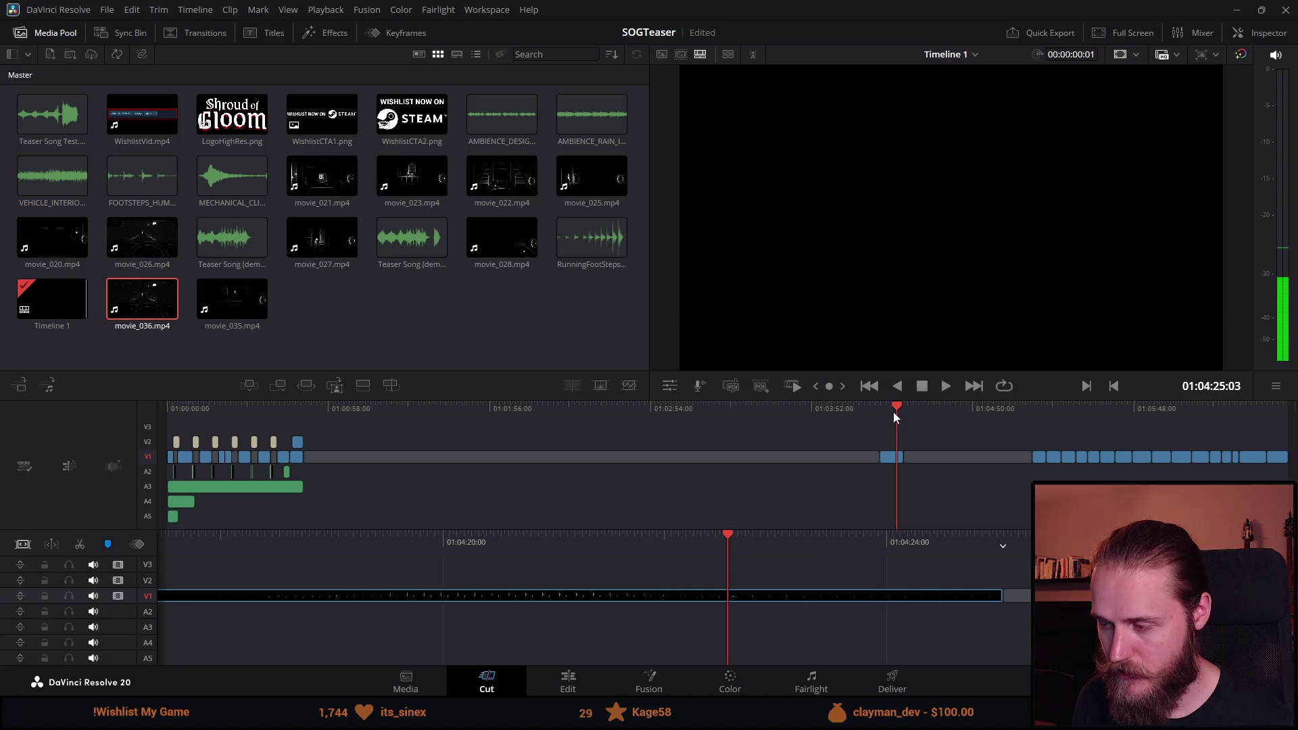
left_click(566, 684)
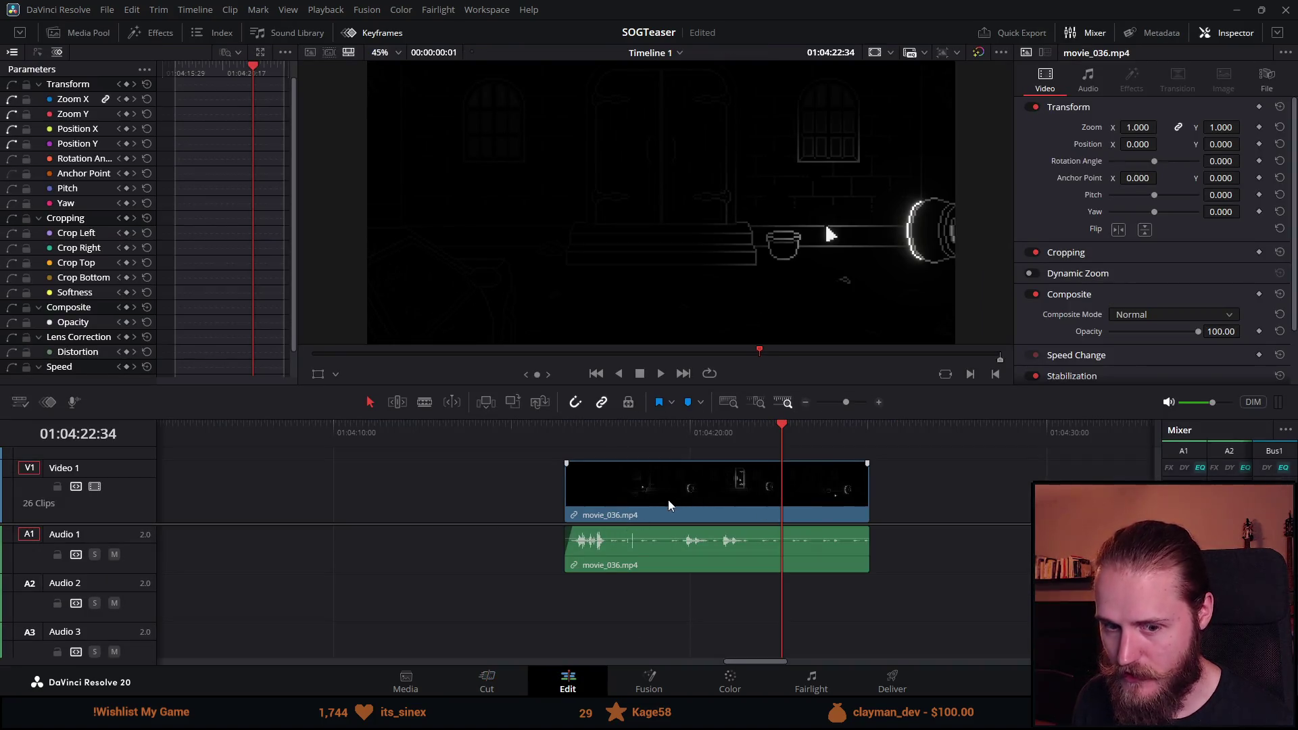
left_click(568, 427)
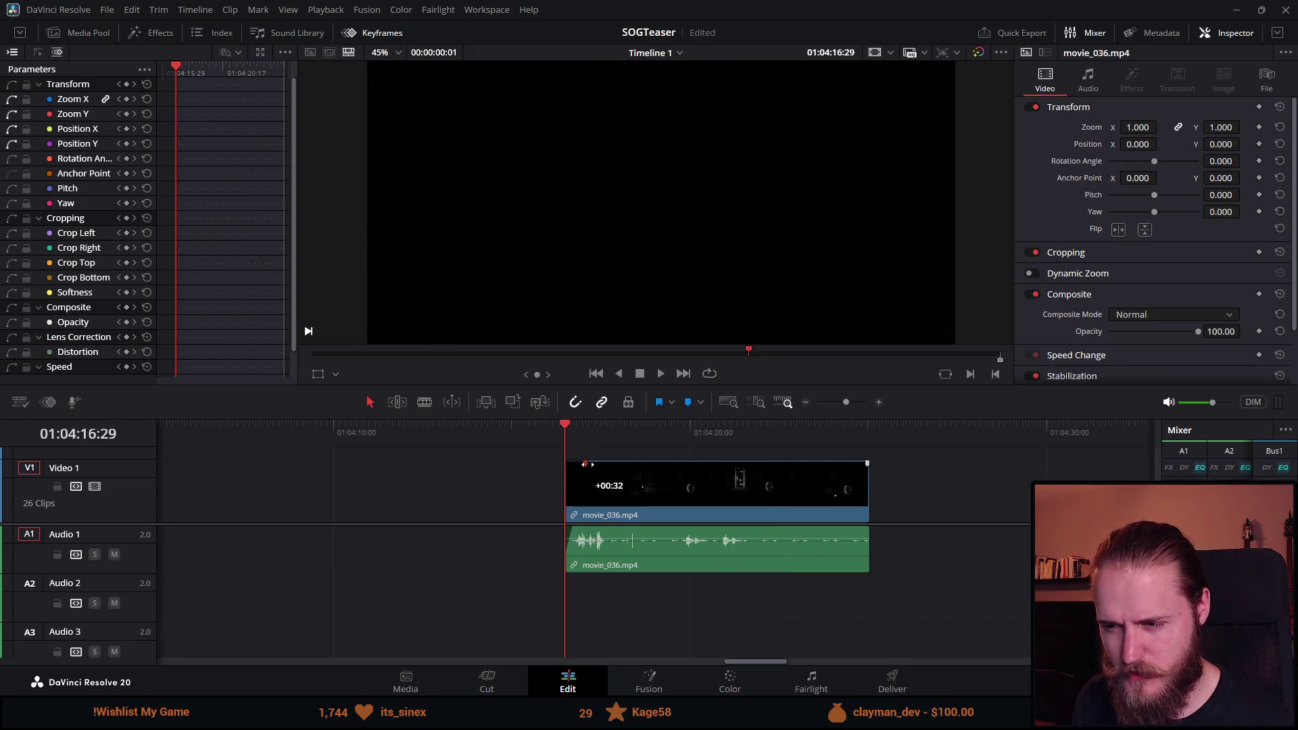
mouse_move(565, 430)
left_mouse_down()
mouse_move(642, 428)
mouse_move(602, 430)
left_mouse_up()
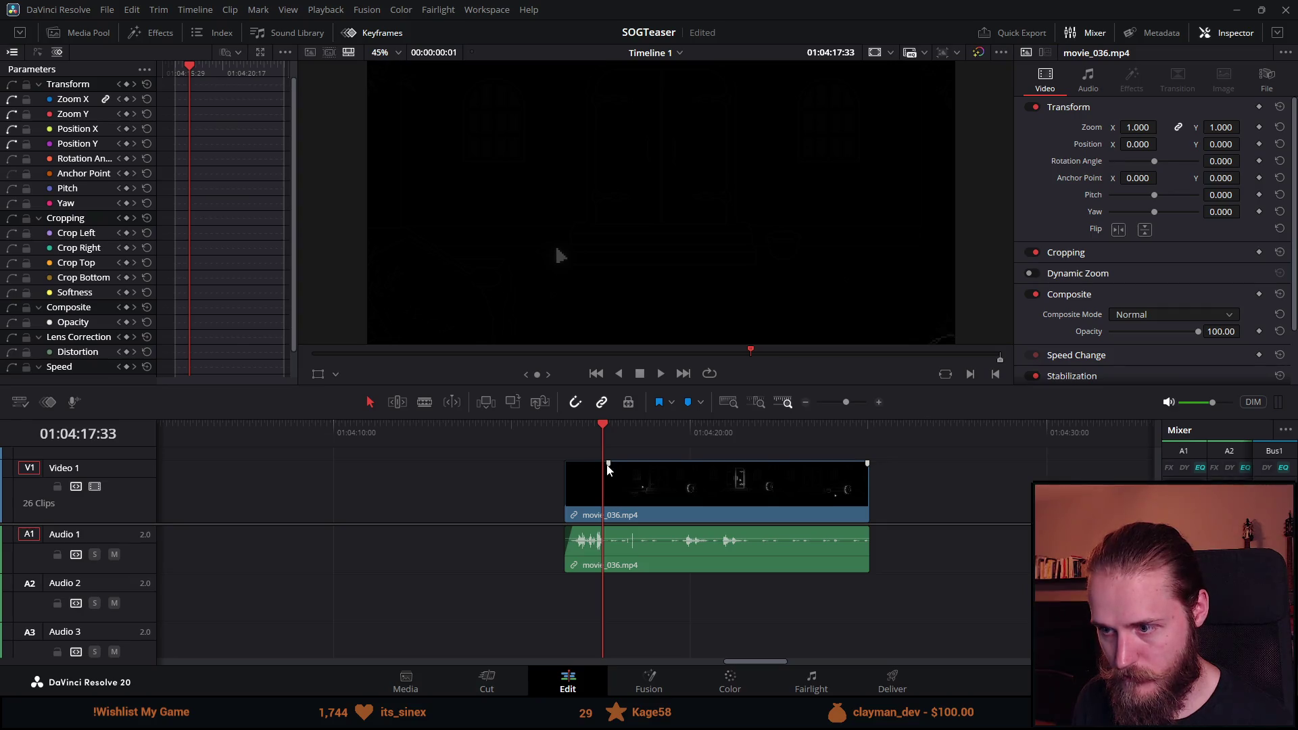
left_click_drag(603, 429, 830, 436)
key("ctrl+b")
left_click(845, 484)
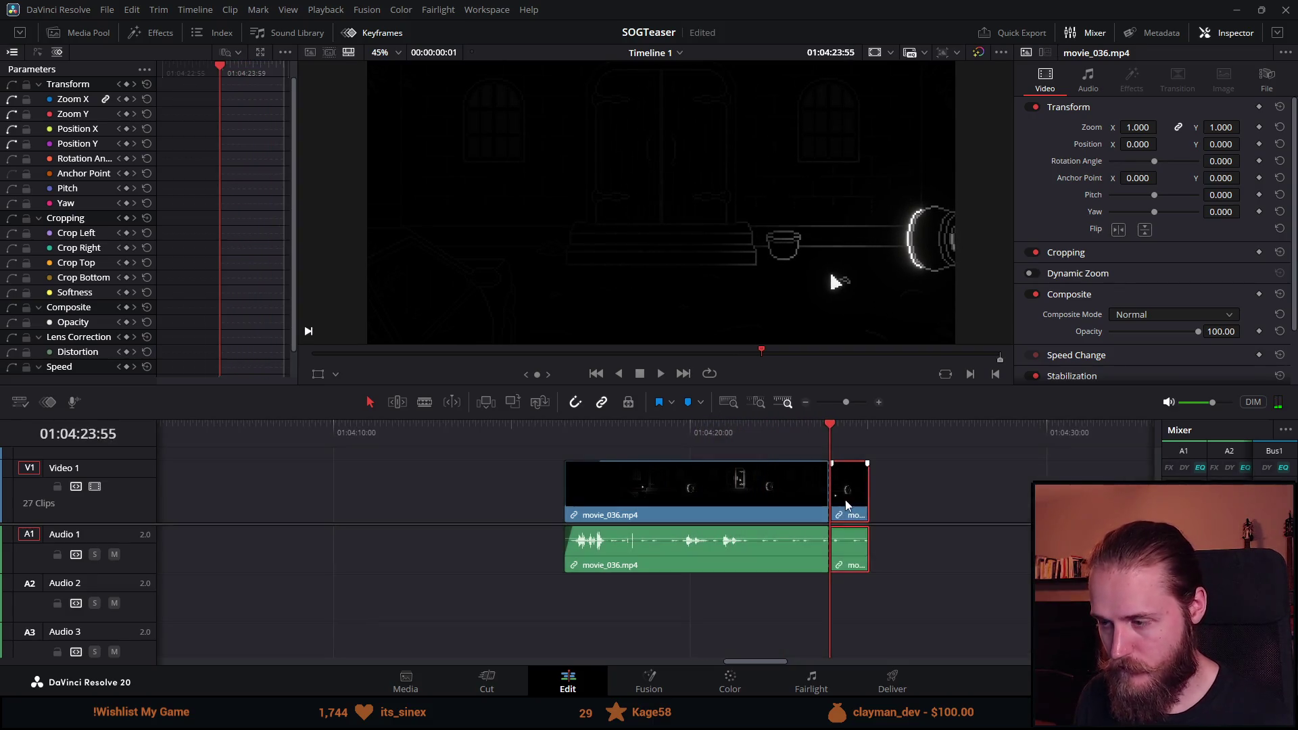
key("Delete")
Zoom out and drag the trimmed movie_036 toward the start of the sequence.
scroll(652, 532, "down", 3)
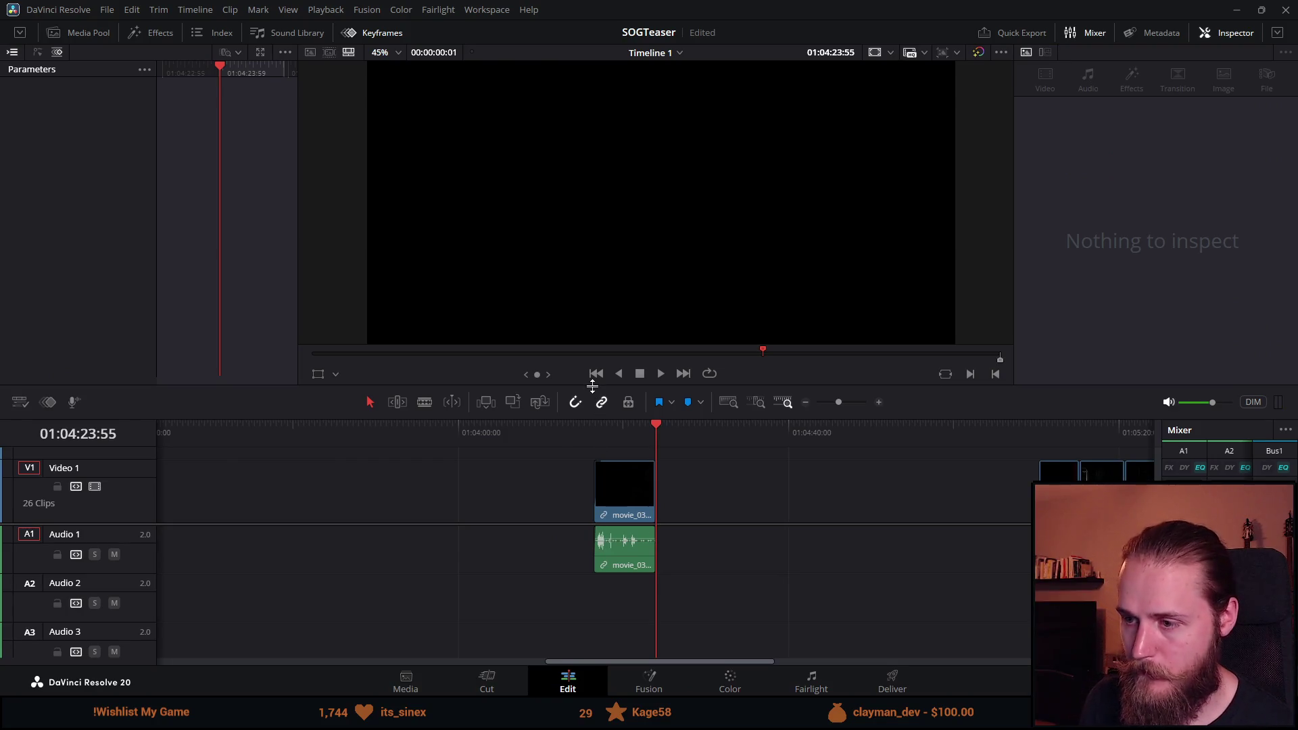
left_click_drag(593, 387, 593, 202)
left_click_drag(644, 660, 583, 660)
mouse_move(893, 373)
left_mouse_down()
mouse_move(492, 363)
mouse_move(437, 385)
mouse_move(570, 377)
mouse_move(632, 429)
mouse_move(498, 385)
mouse_move(707, 452)
mouse_move(760, 423)
mouse_move(766, 469)
left_mouse_up()
key("ctrl+minus")
left_click_drag(651, 379, 230, 363)
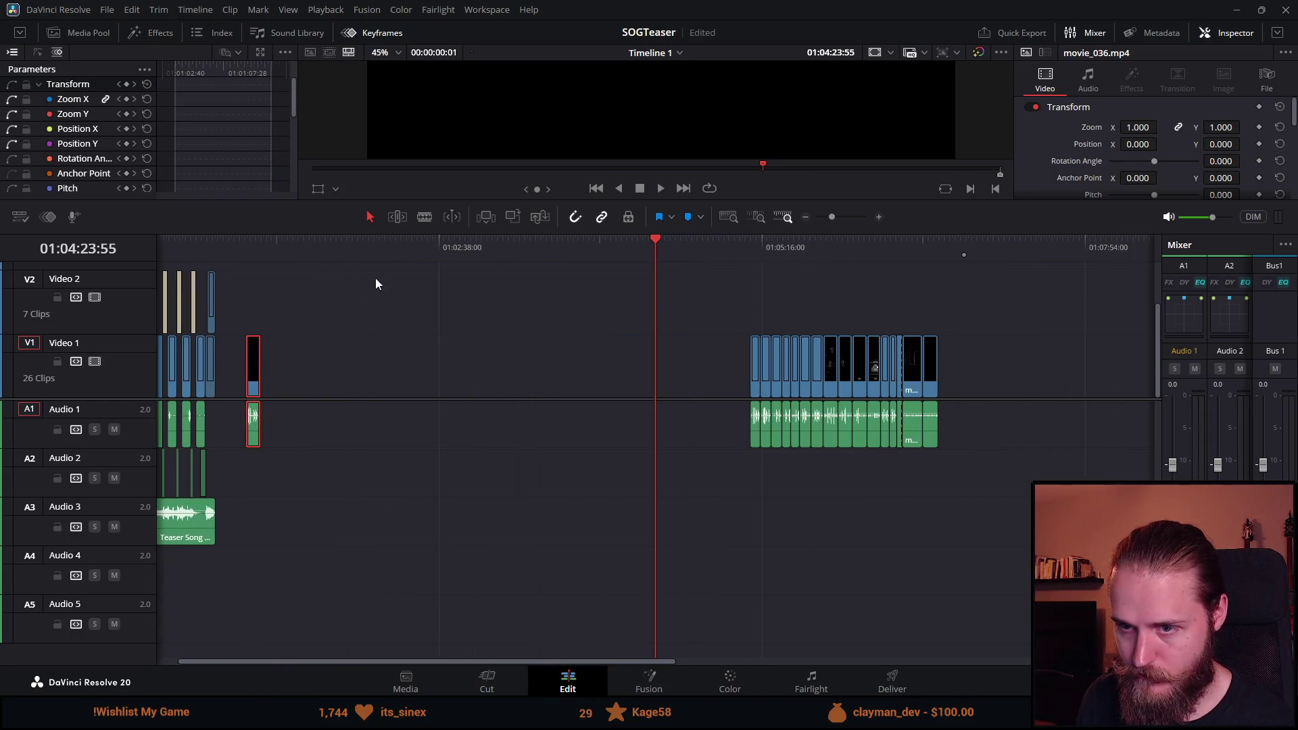
Delete the second movie_026 shot and drop movie_036 into its gap.
key("Home")
key("ctrl+equal")
key("ctrl+equal")
key("ctrl+equal")
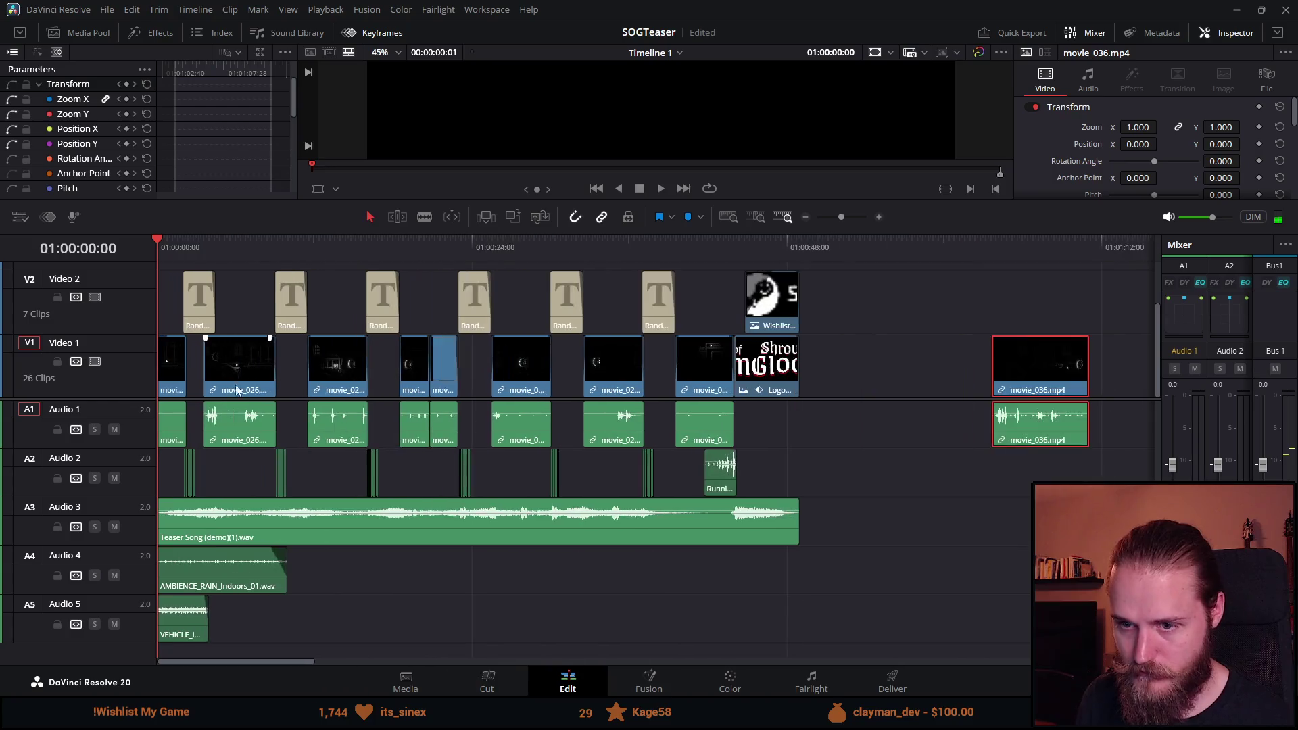
left_click(274, 368)
left_click(259, 251)
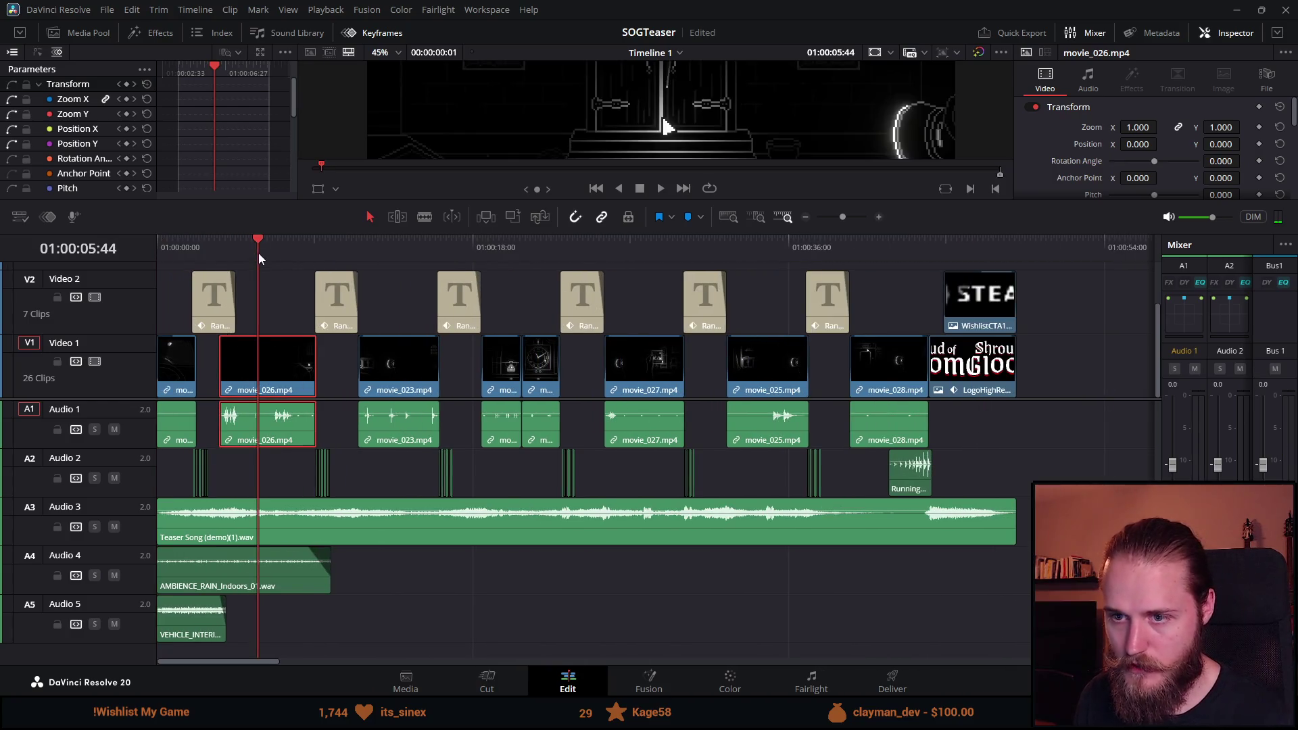
key("BackSpace")
key("ctrl+minus")
key("ctrl+minus")
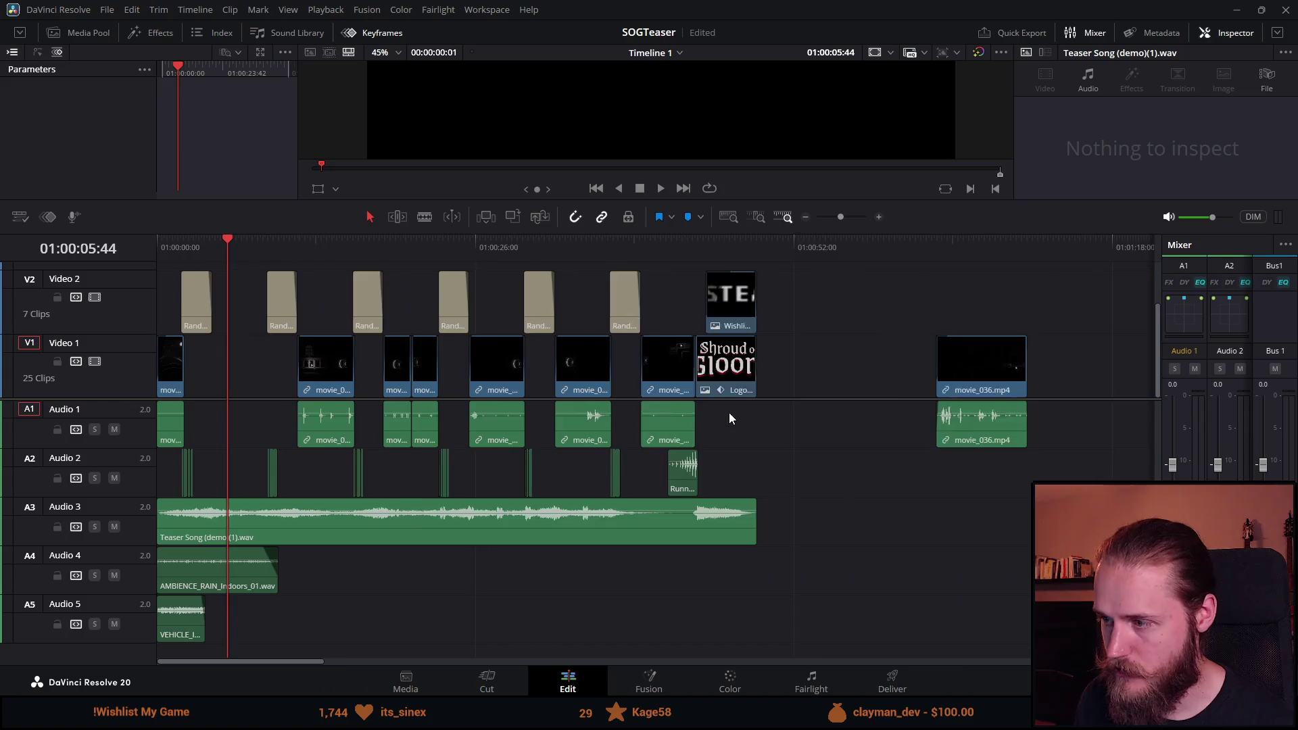
mouse_move(855, 377)
left_mouse_down()
mouse_move(213, 366)
mouse_move(225, 372)
left_mouse_up()
left_click(207, 252)
Review the opening and shift movie_036 slightly later under the title.
key("ctrl+equal")
key("ctrl+equal")
key("ctrl+equal")
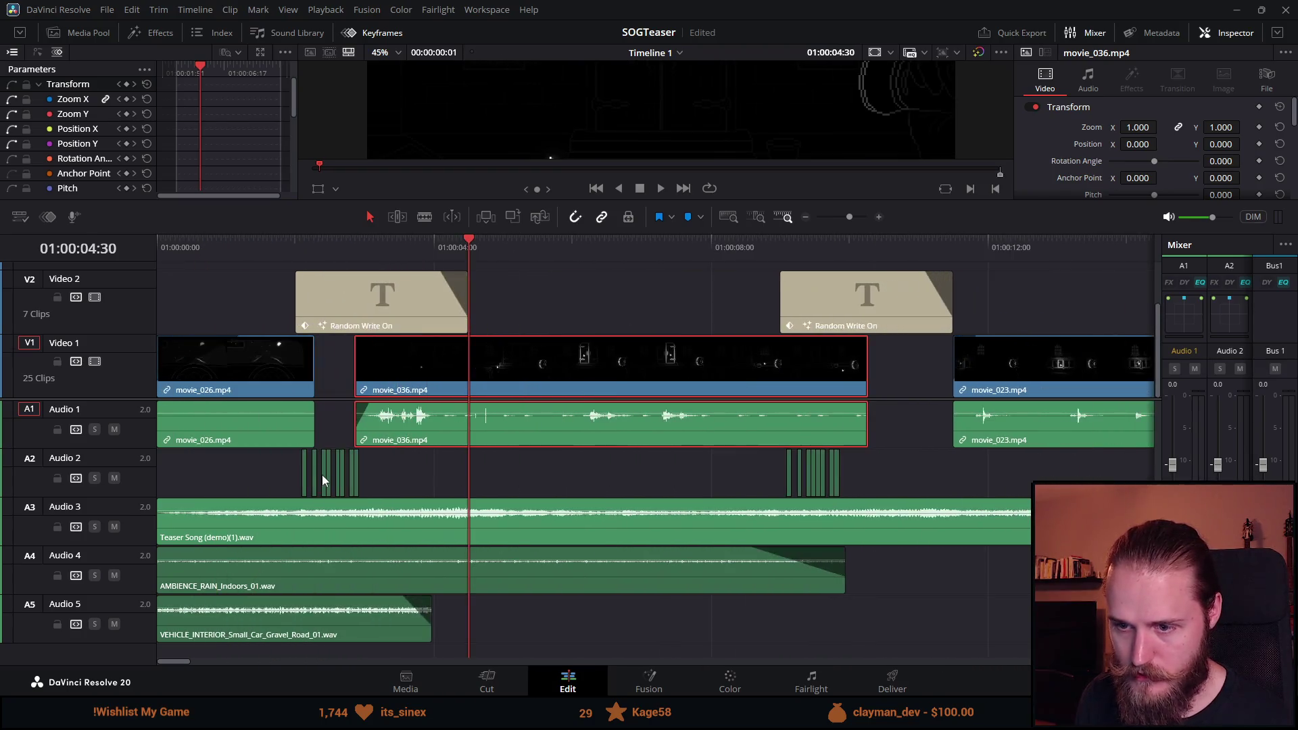
key("ctrl+equal")
key("ctrl+equal")
left_click(264, 246)
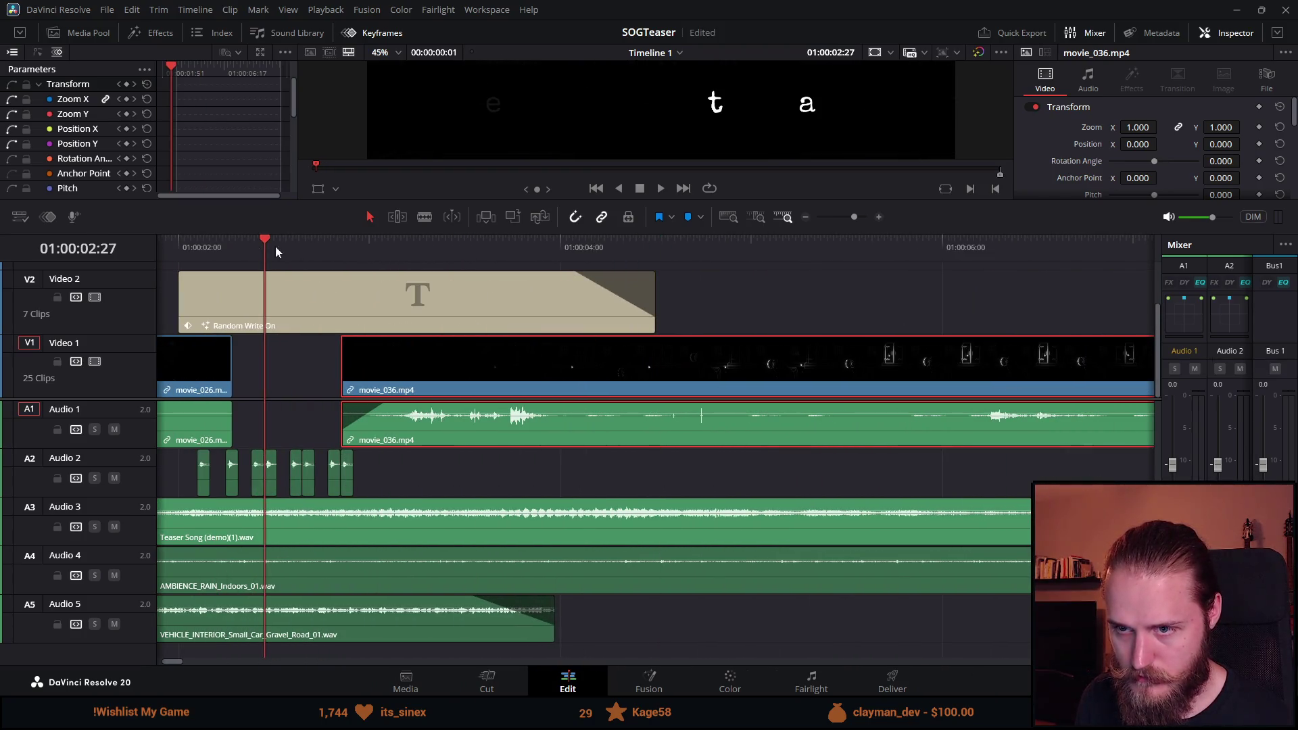
left_click(660, 189)
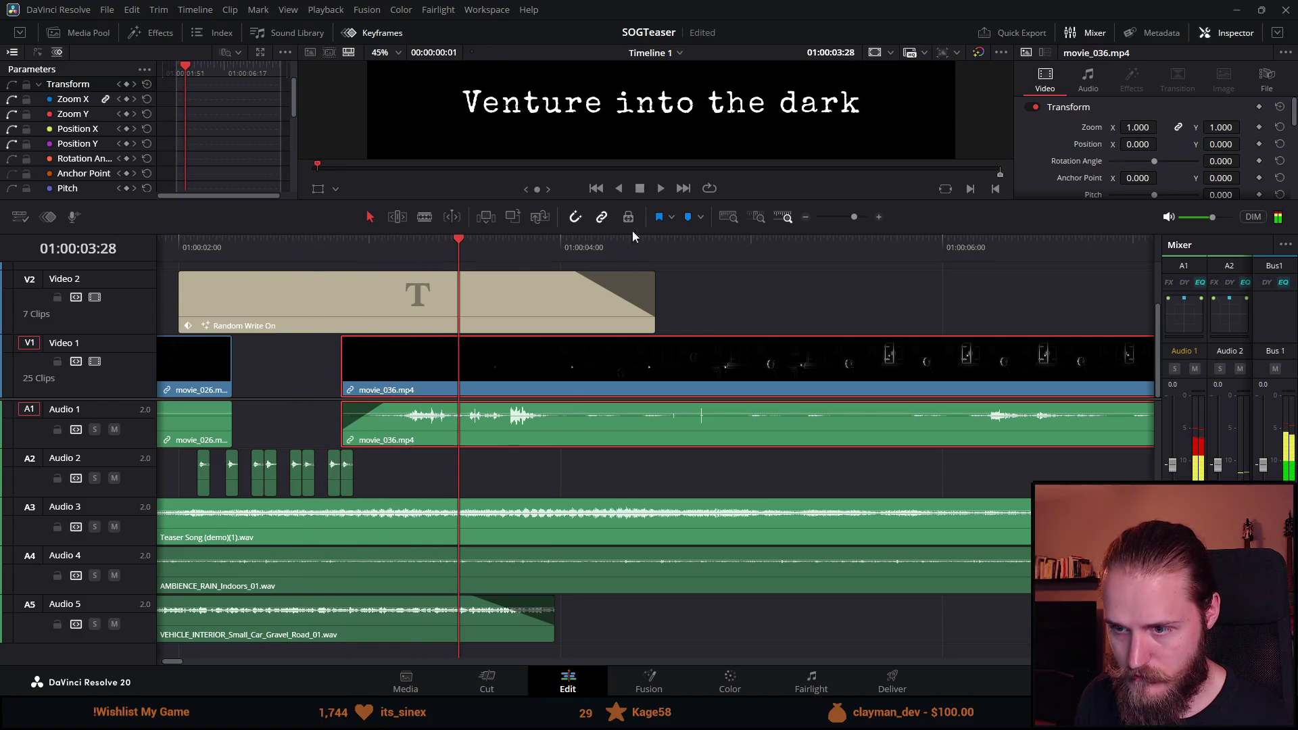
key("ctrl+minus")
key("ctrl+minus")
key("ctrl+minus")
key("ctrl+equal")
key("ctrl+minus")
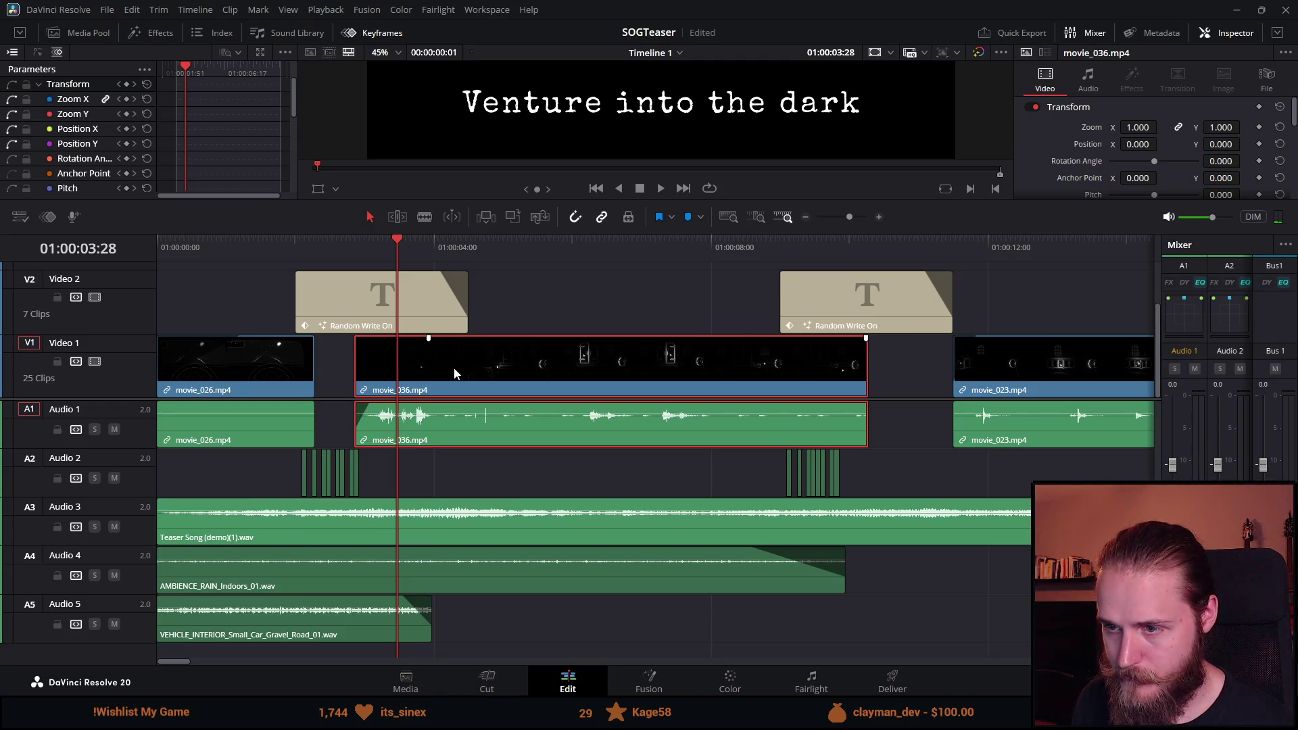
left_click_drag(466, 377, 508, 377)
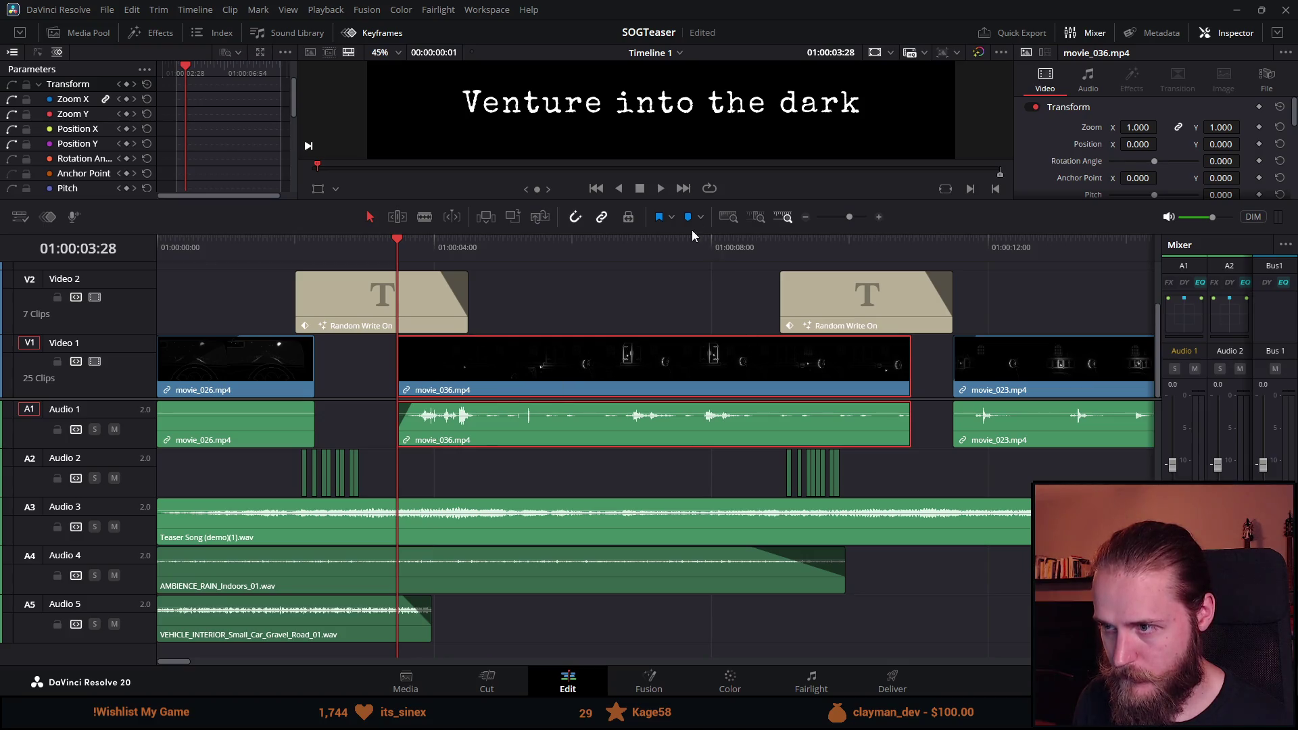
Enlarge the preview, reveal the upper video tracks, and play back the new opening.
left_click_drag(692, 232, 661, 370)
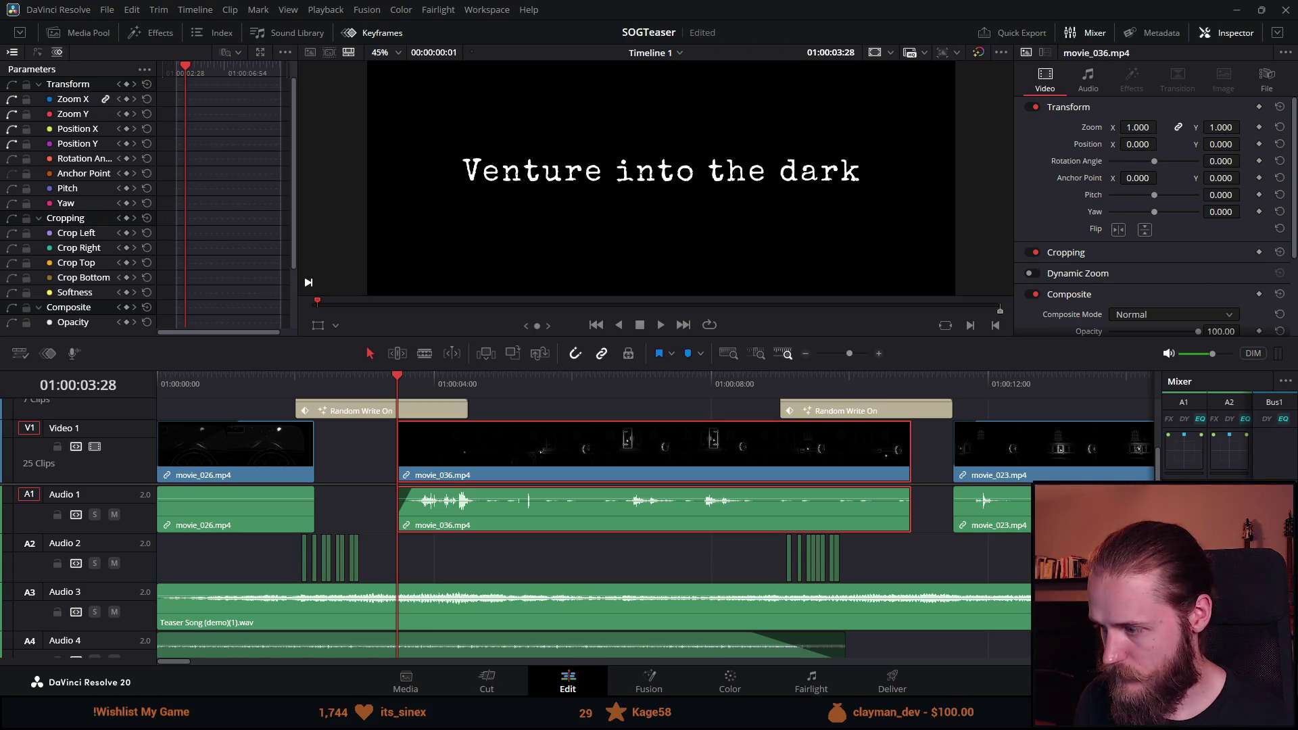
left_click_drag(921, 485, 897, 592)
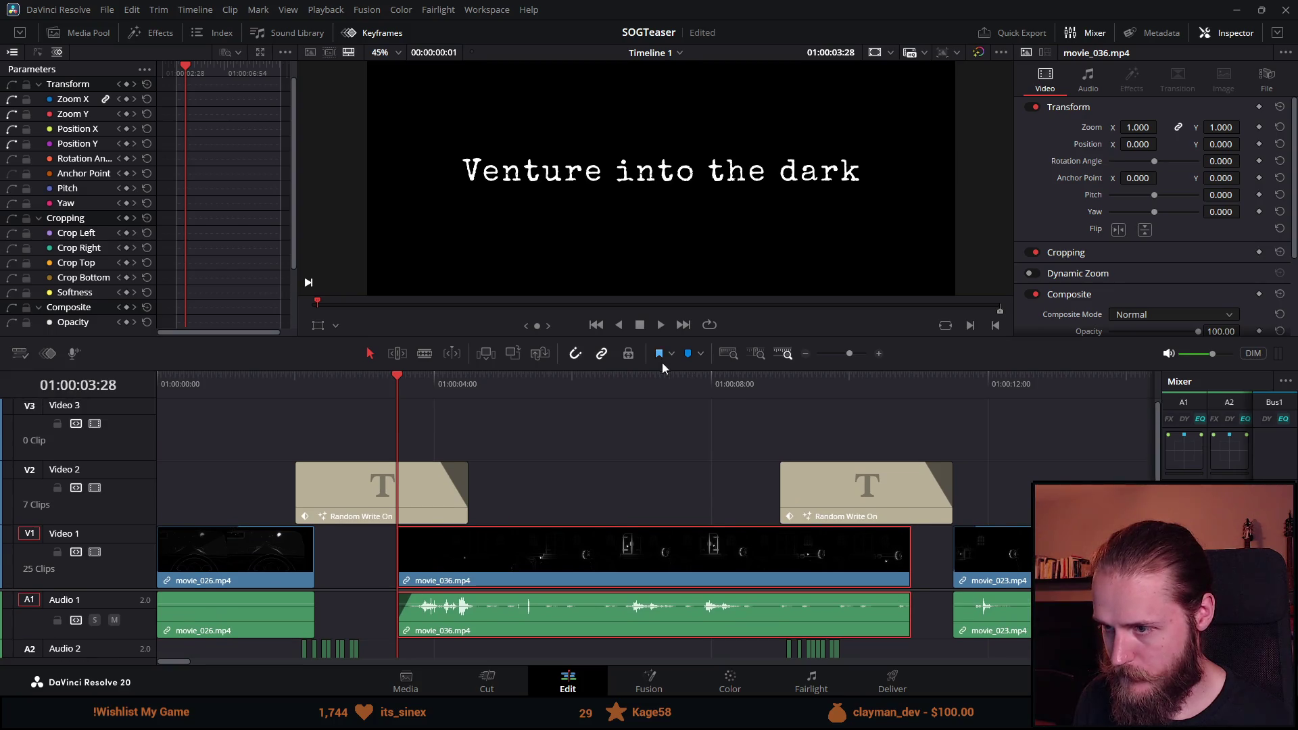
left_click_drag(663, 362, 670, 443)
mouse_move(399, 447)
left_mouse_down()
mouse_move(517, 456)
mouse_move(400, 461)
left_mouse_up()
left_click(655, 402)
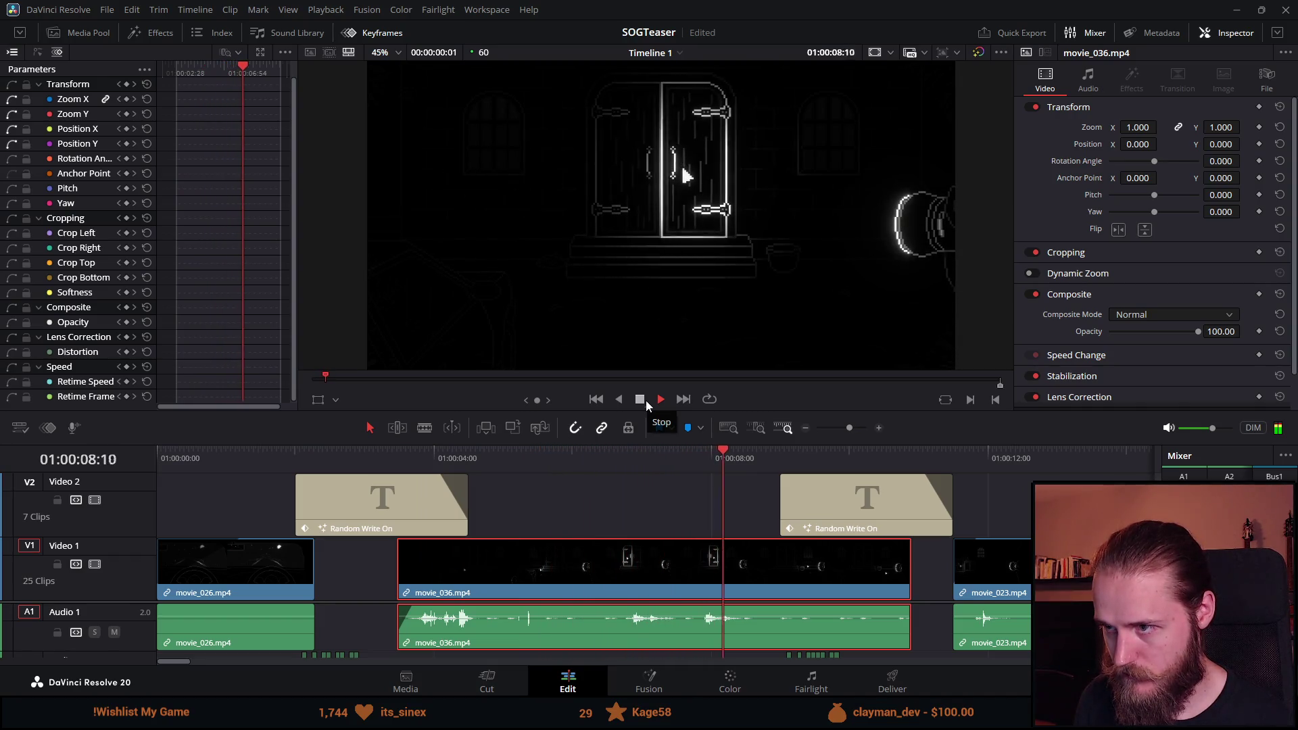
Trim movie_036's end so it stops exactly where the next title card begins.
left_click(646, 400)
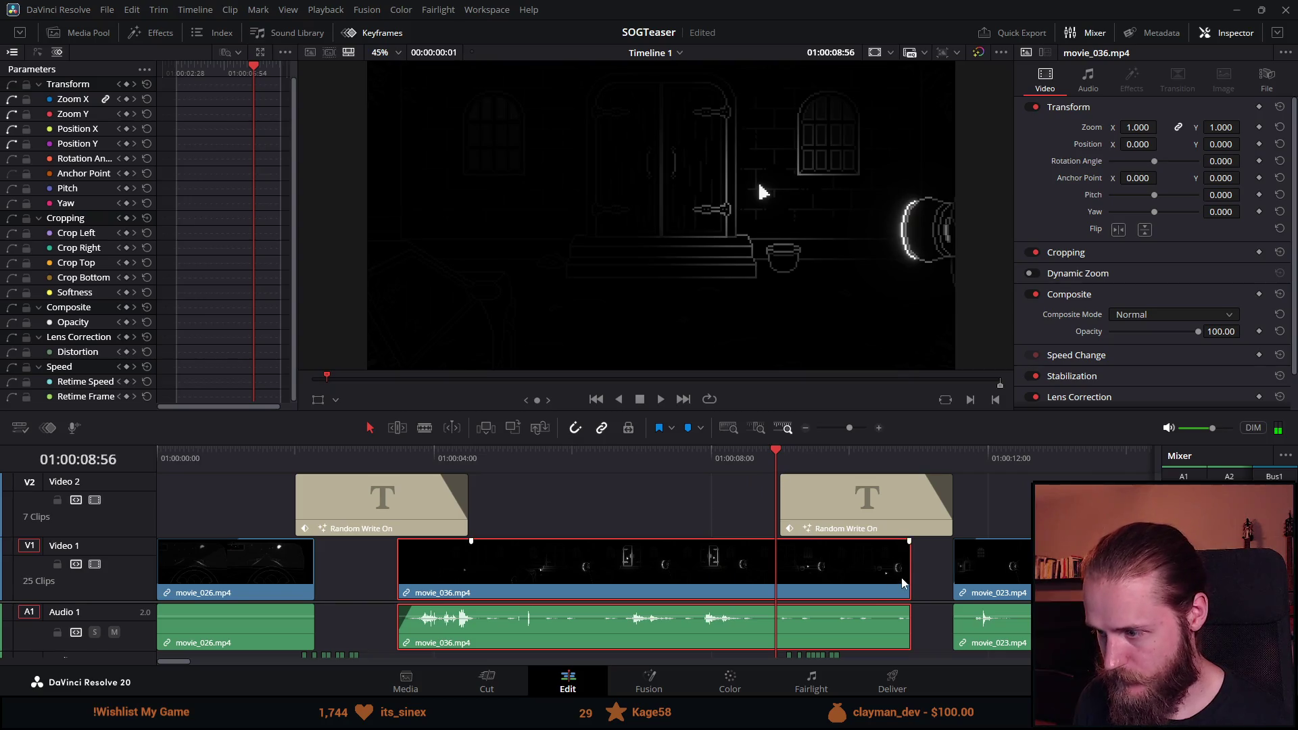
mouse_move(905, 573)
left_mouse_down()
mouse_move(776, 572)
mouse_move(809, 545)
mouse_move(747, 542)
left_mouse_up()
left_click(753, 447)
scroll(758, 565, "up", 3)
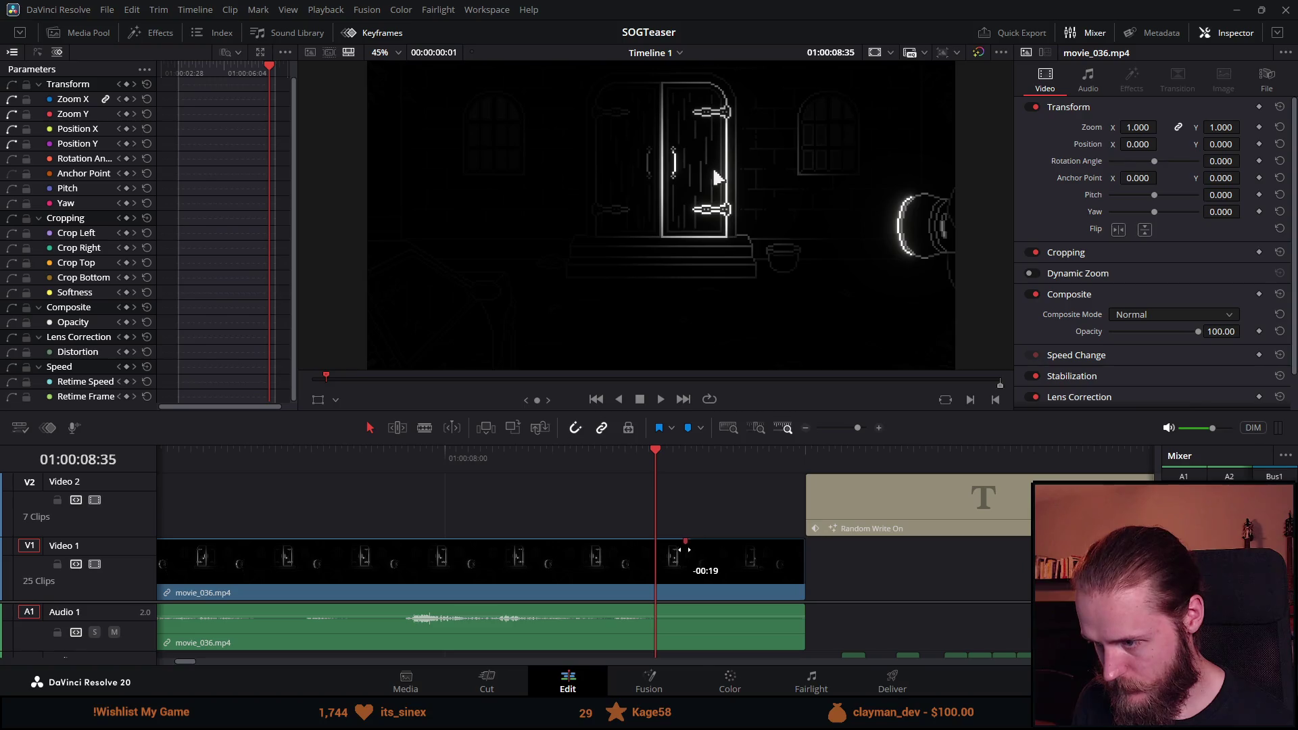
left_click_drag(681, 555, 672, 550)
left_click_drag(745, 458, 782, 454)
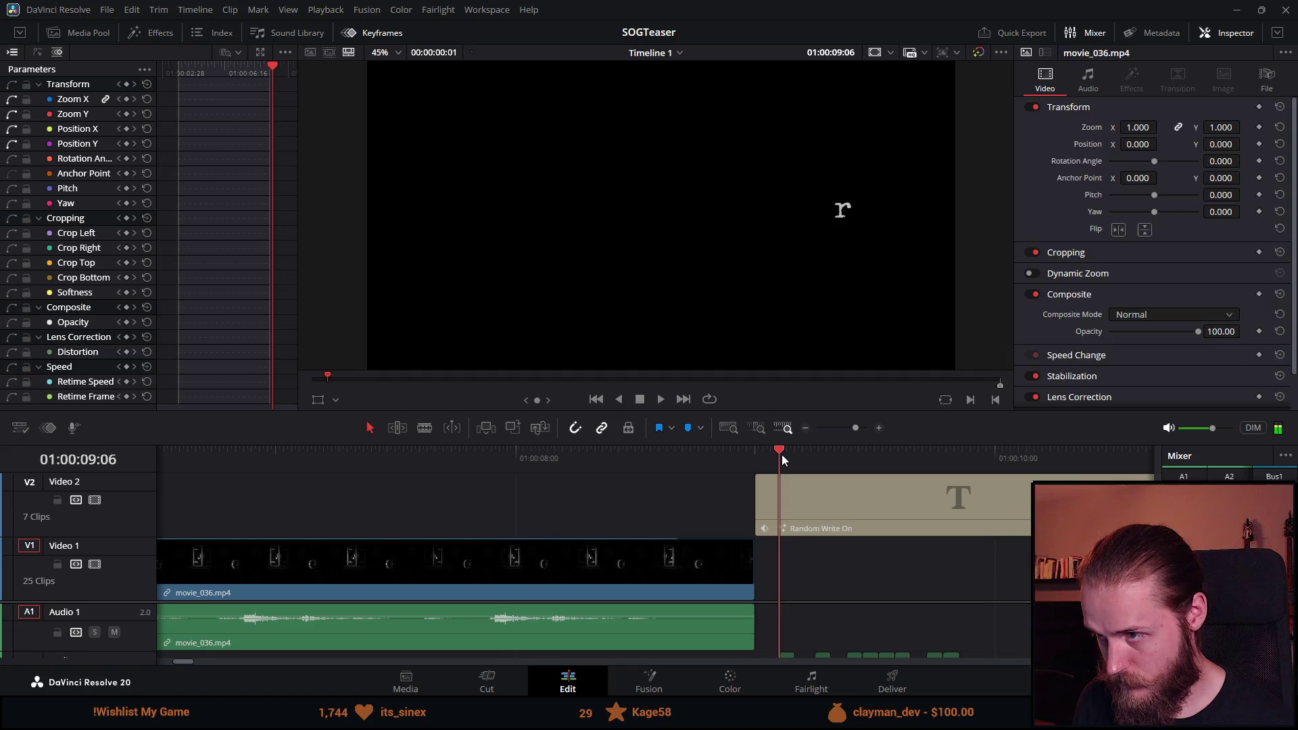
left_click_drag(756, 574, 779, 574)
Play back the trimmed section from about 07:42, then replay the teaser from the start.
scroll(601, 495, "down", 3)
left_click(559, 459)
left_click(660, 400)
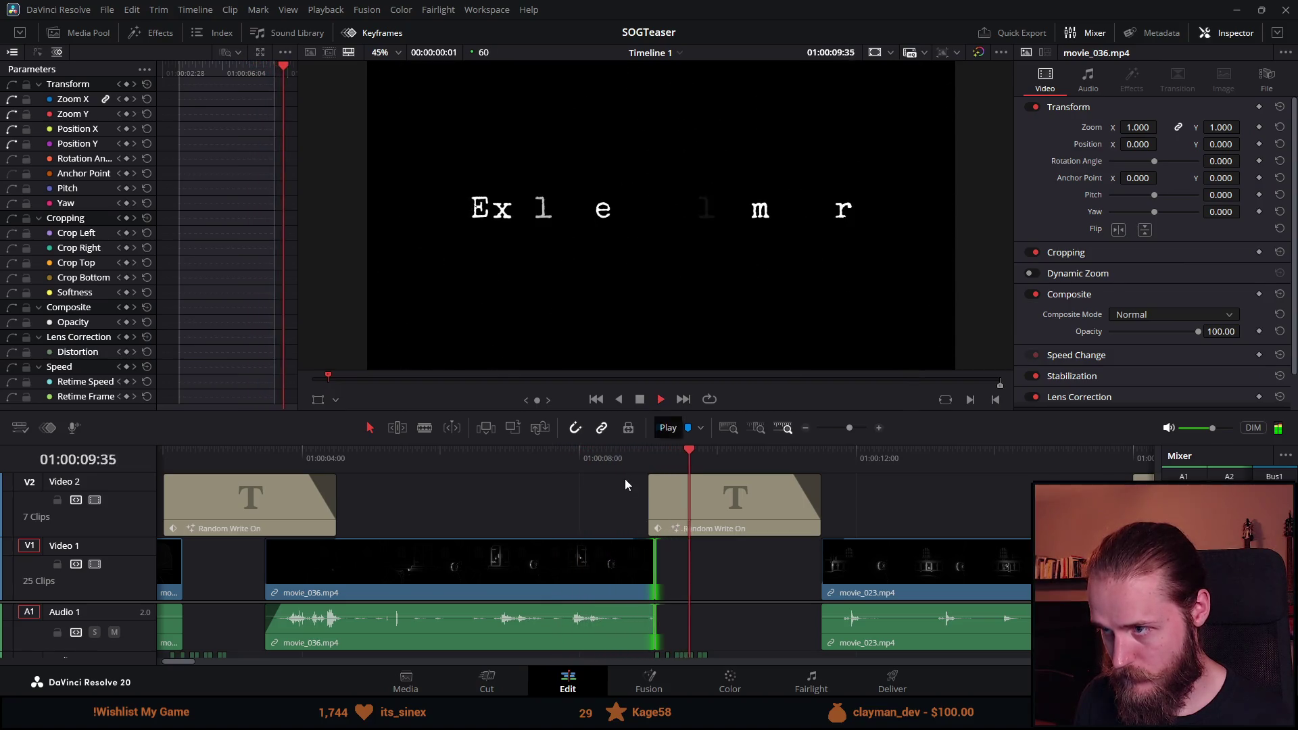
scroll(620, 484, "down", 8)
scroll(313, 509, "up", 2)
key("Home")
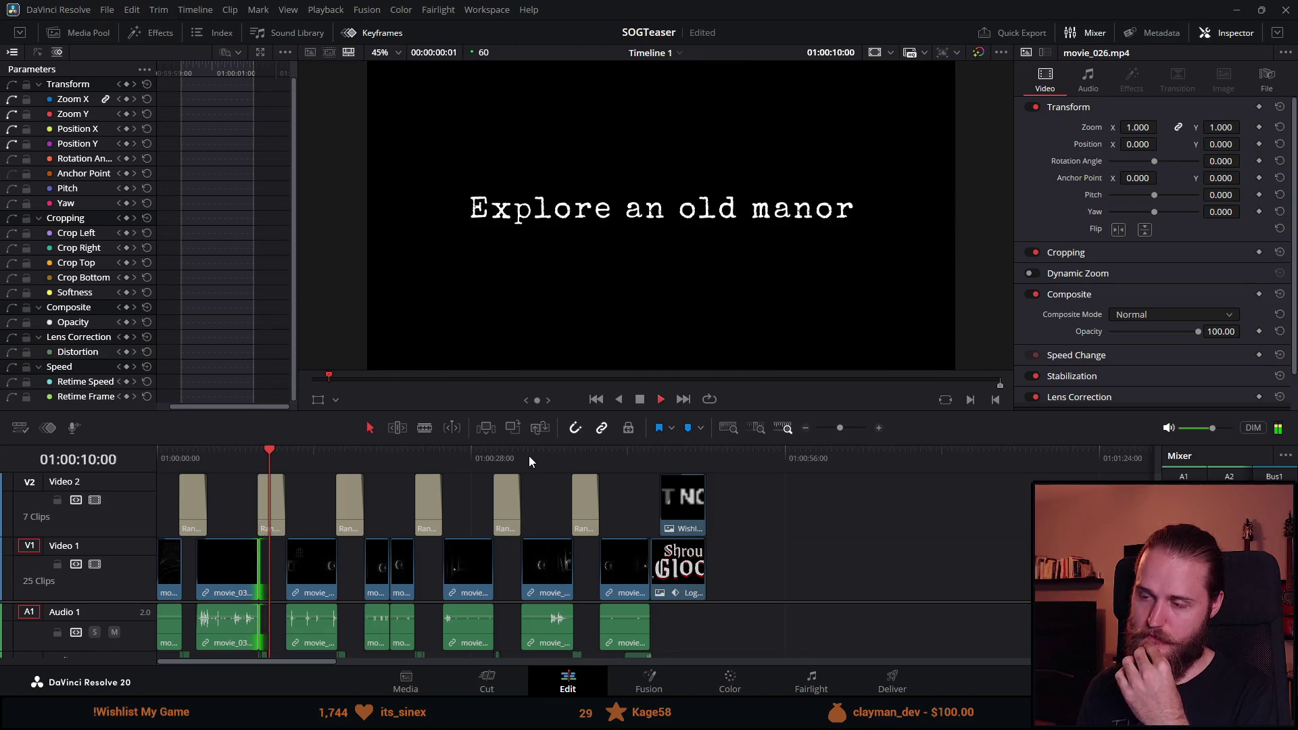
Drag the movie_023 clip with its audio about 58 seconds past the teaser's end.
left_click(637, 401)
left_click(350, 571)
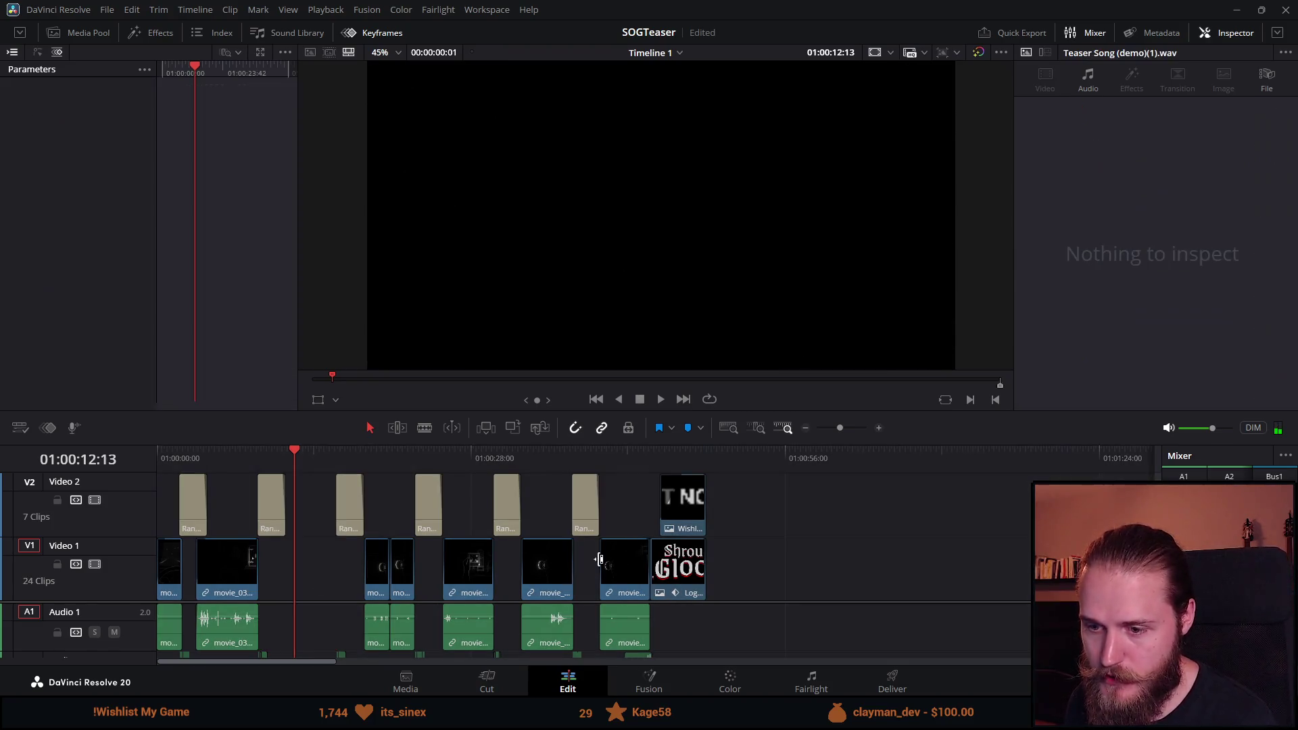
left_click(369, 572)
left_click(321, 587)
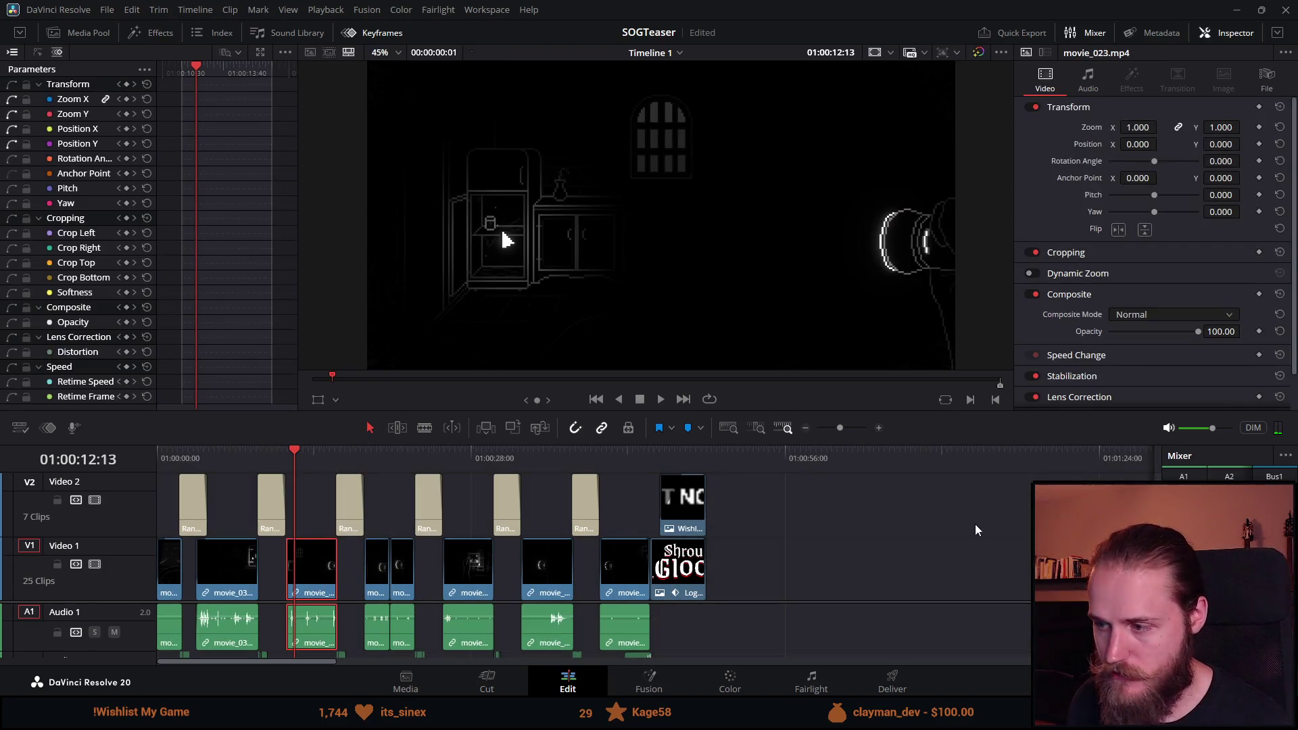
left_click(1037, 452)
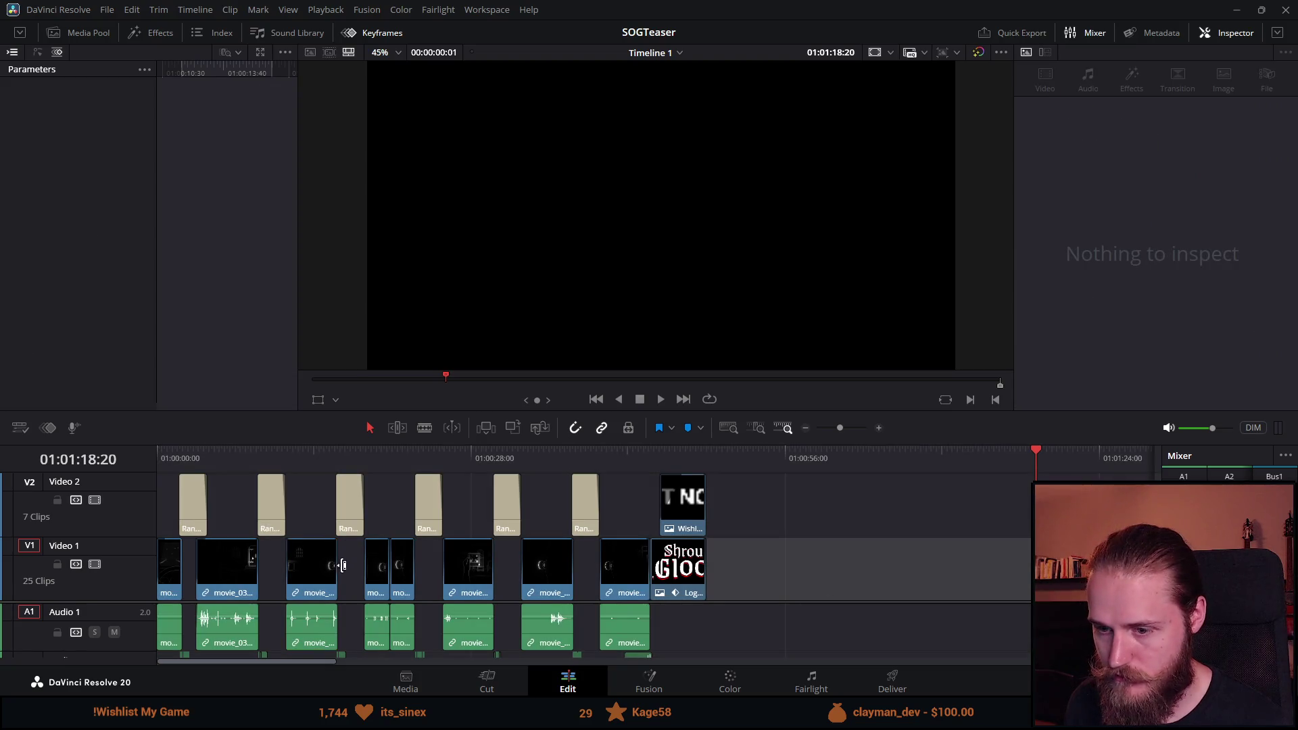
left_click_drag(333, 570, 1008, 572)
scroll(939, 579, "down", 5)
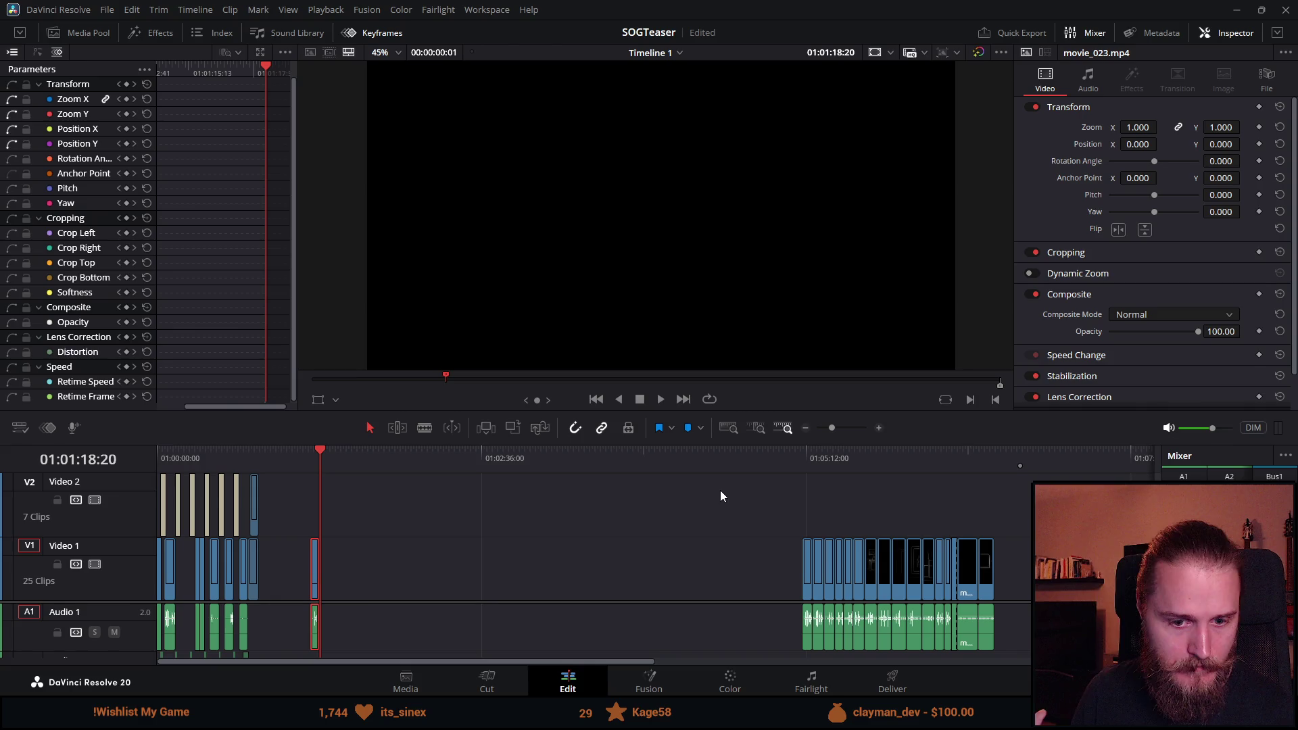
scroll(720, 496, "up", 3)
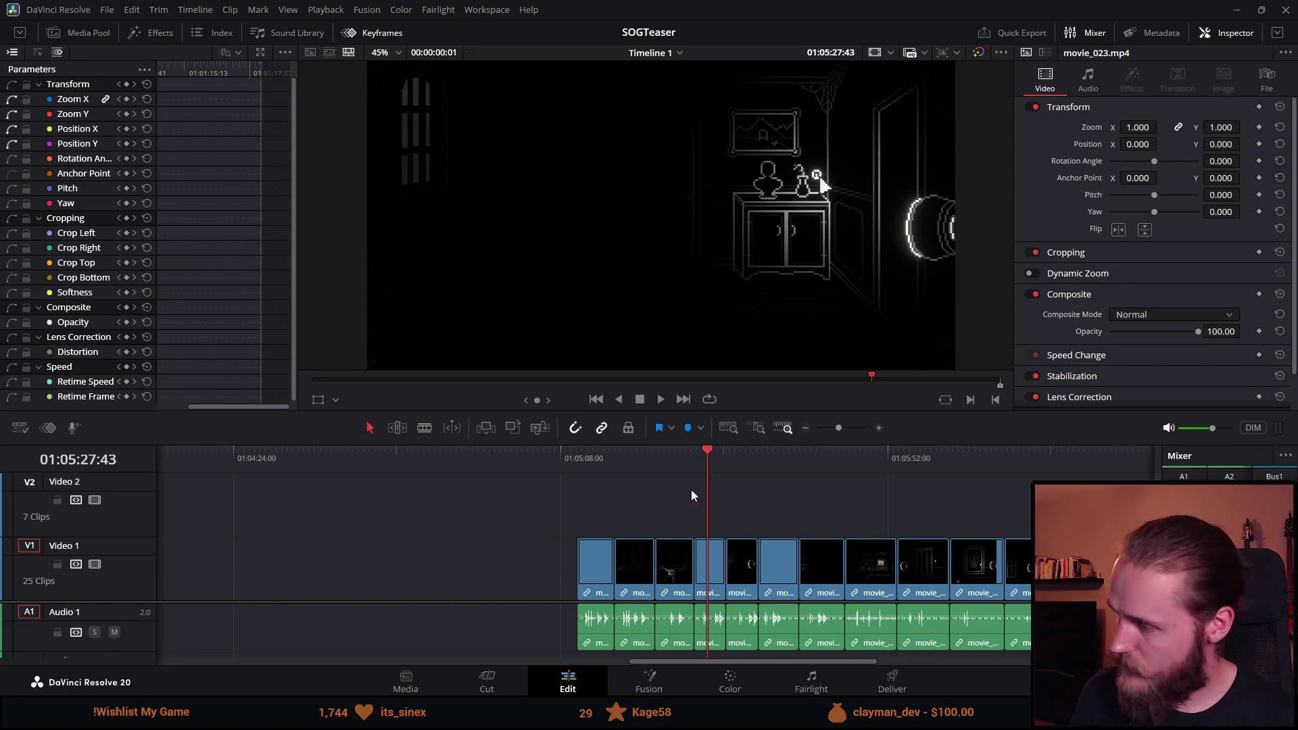
key("super+ctrl+o")
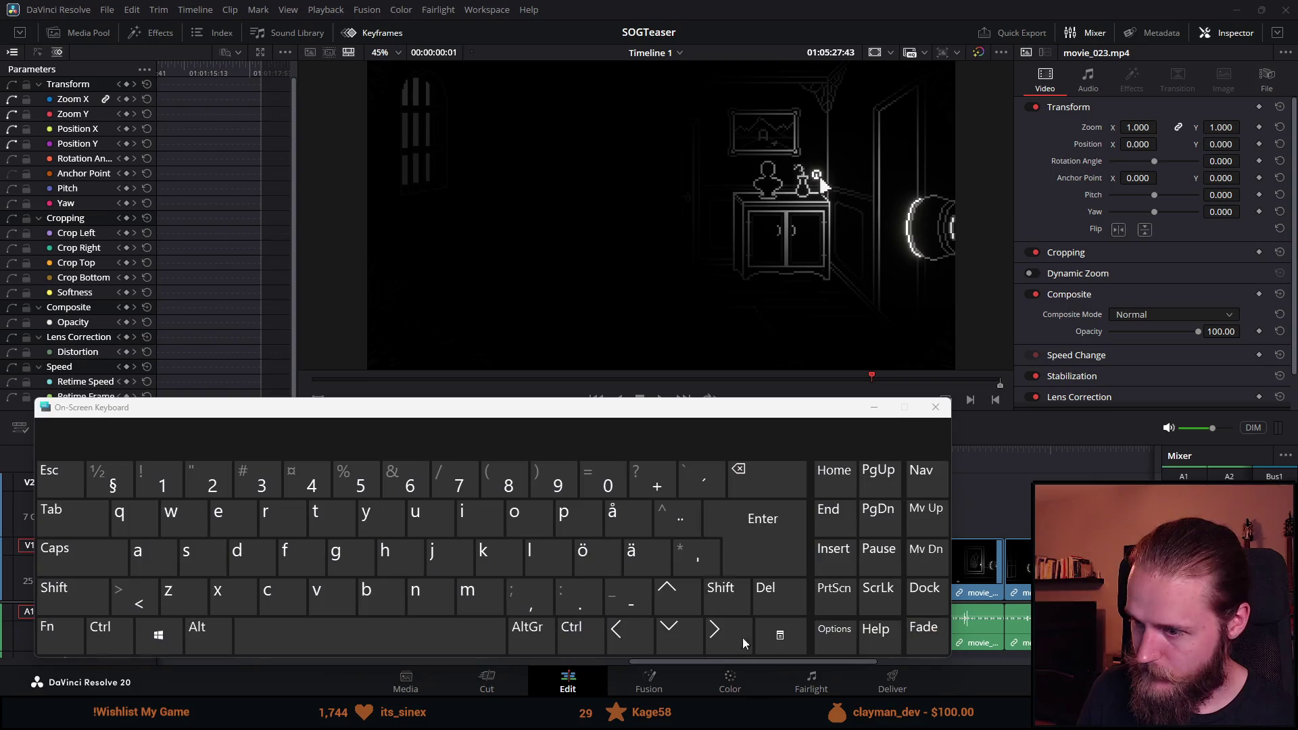
key("super+ctrl+o")
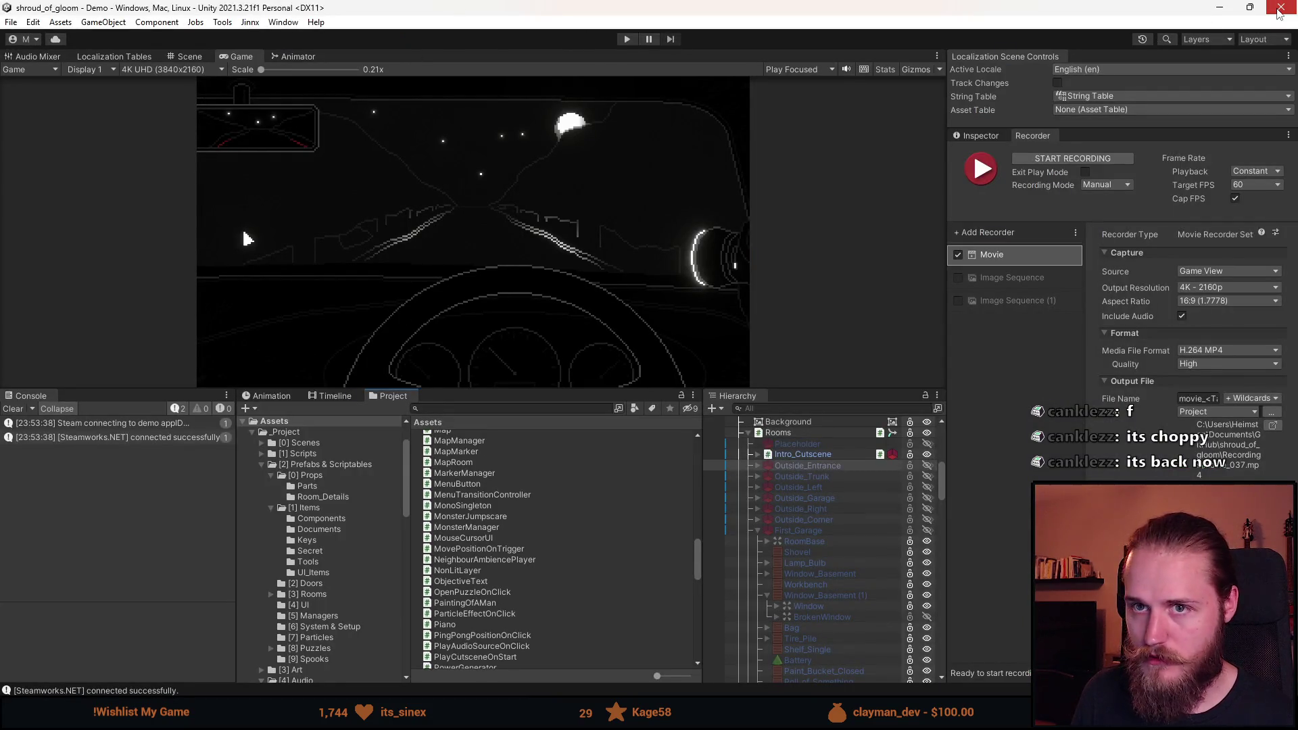
Switch from Unity back to DaVinci Resolve, then bring the Steam window forward.
key("alt+Tab")
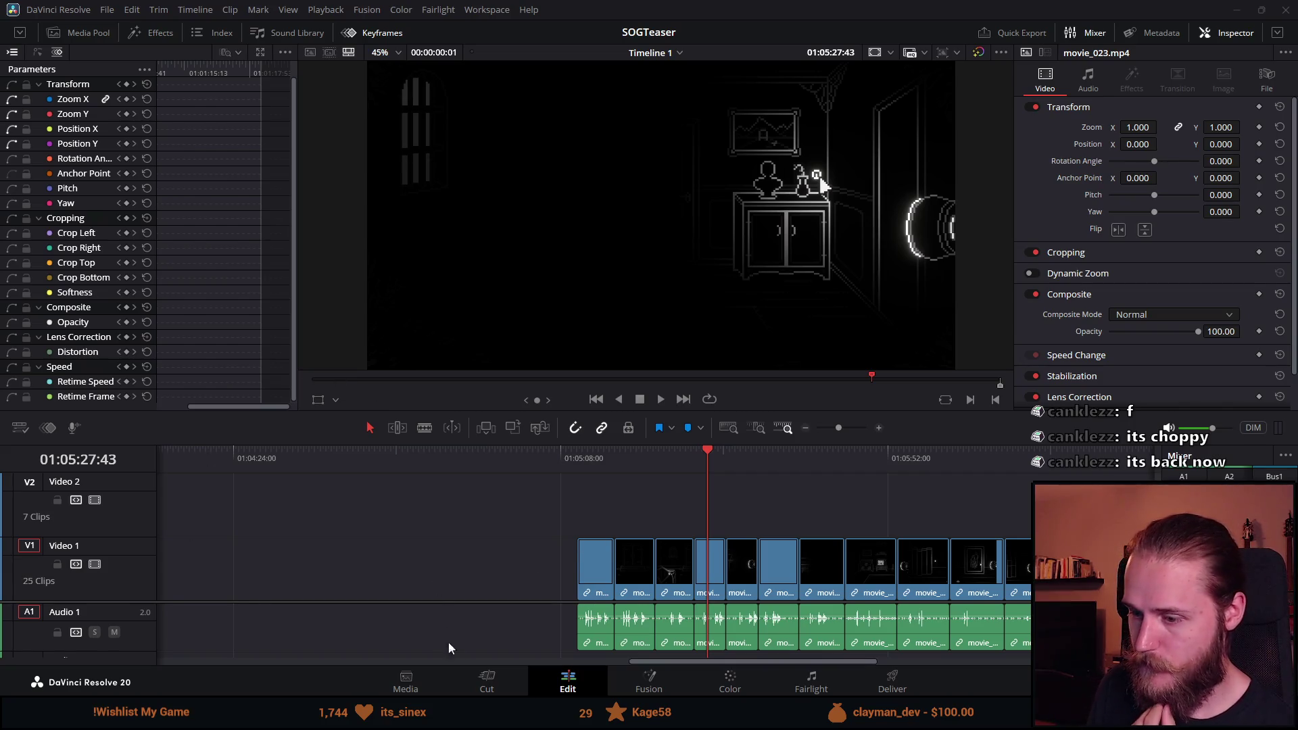
mouse_move(501, 716)
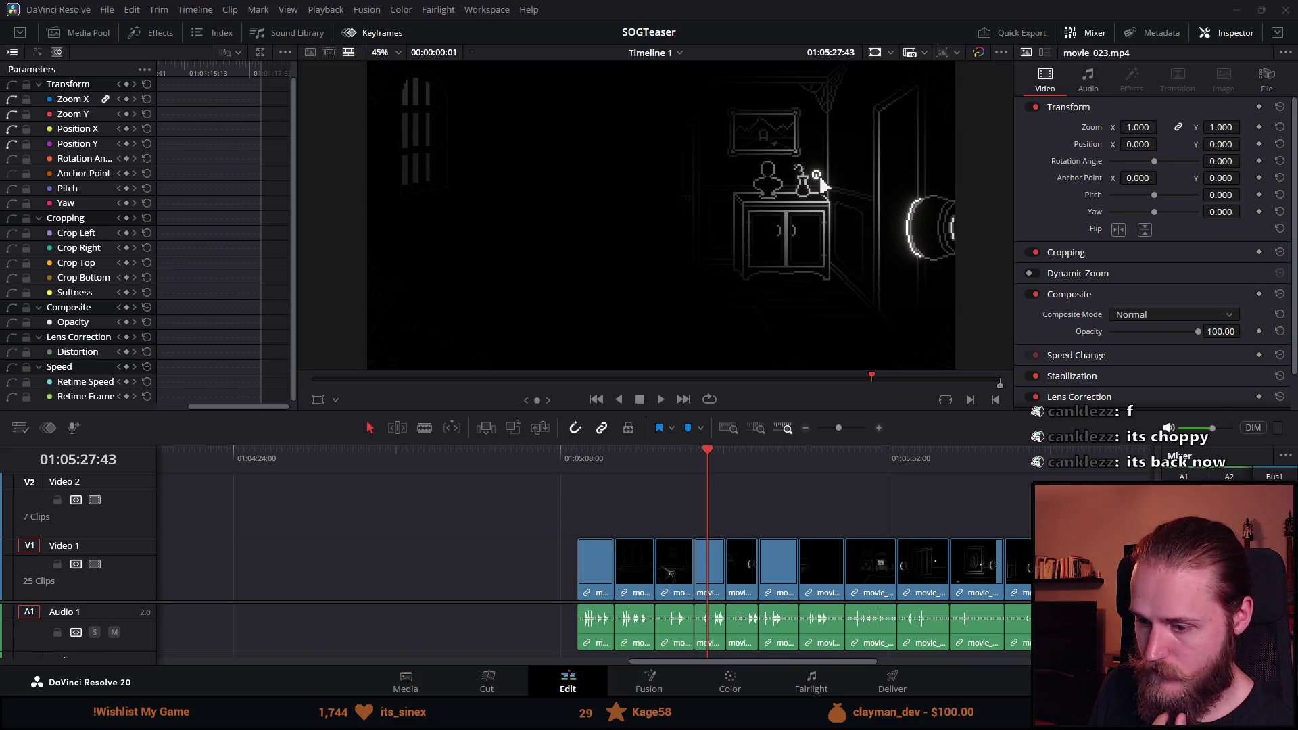
key("alt+Tab")
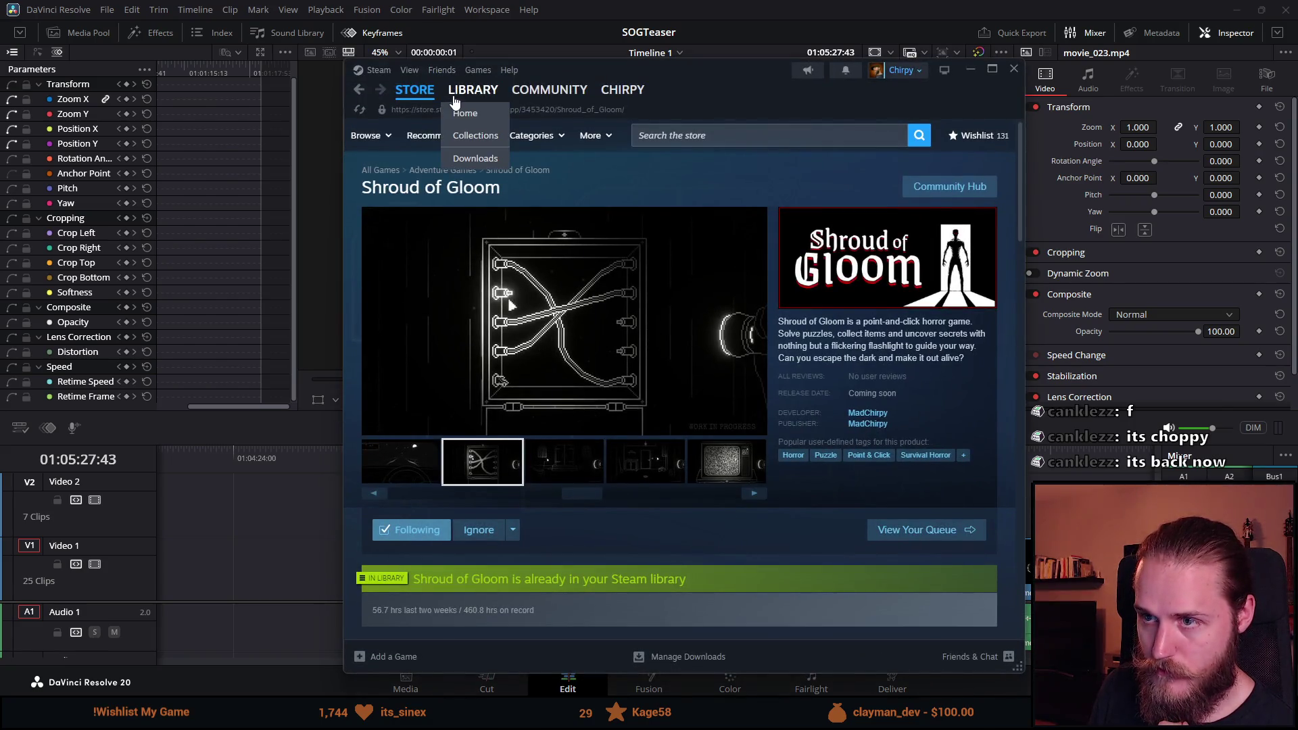
Open the Steam game library, then exit Steam.
left_click(454, 101)
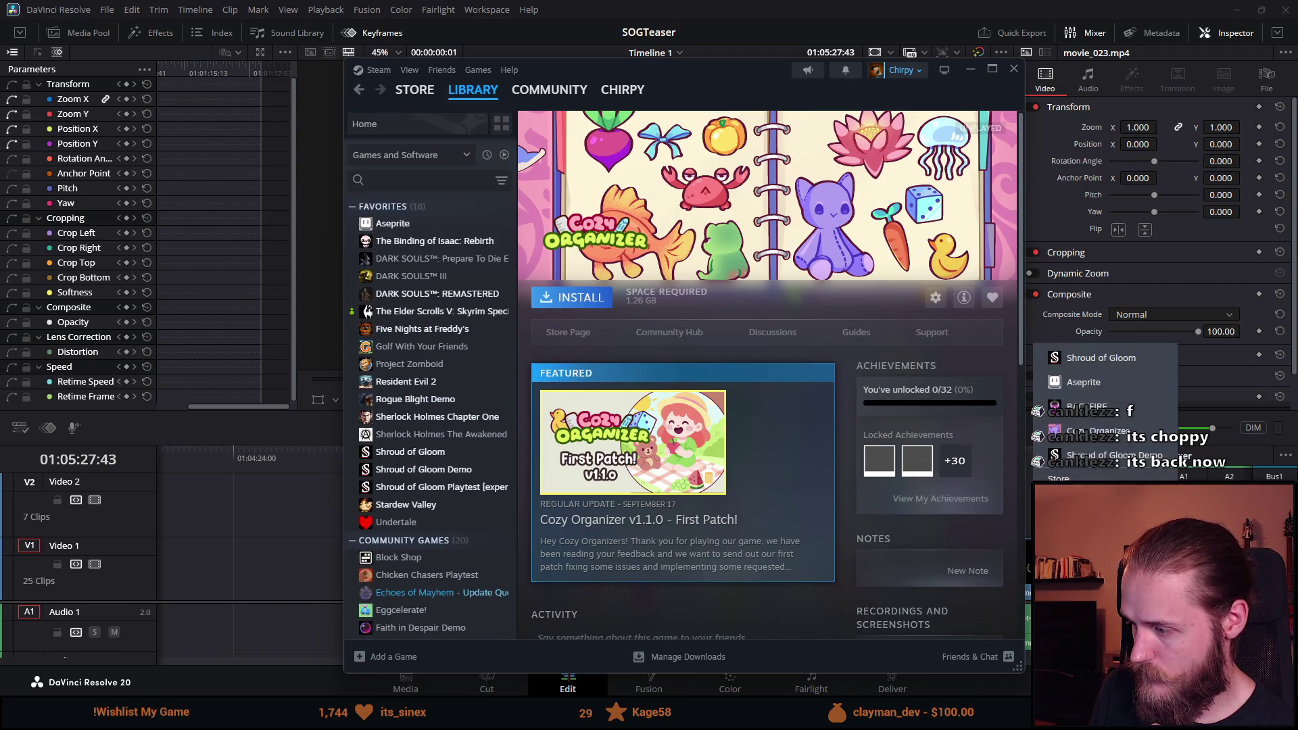
left_click(1082, 670)
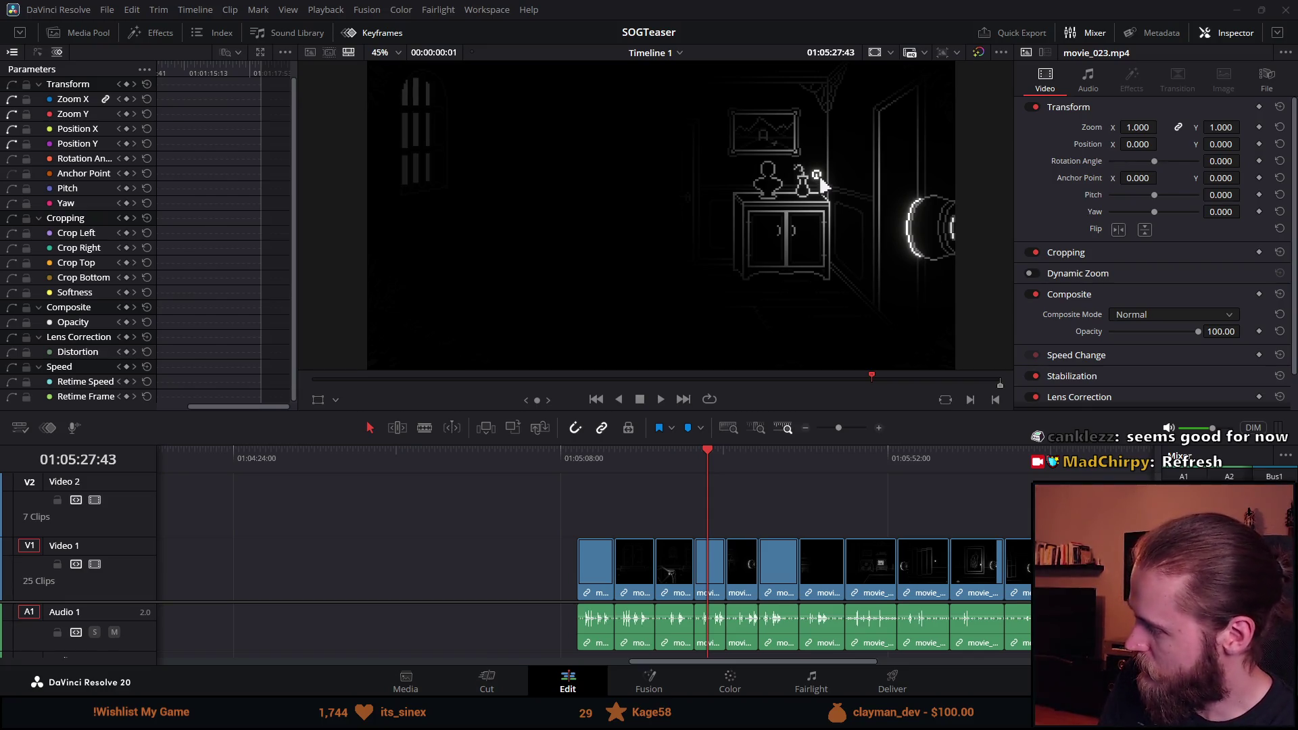
Scrub the spare footage and select the movie_035 clip showing the new room.
left_click_drag(711, 456, 694, 457)
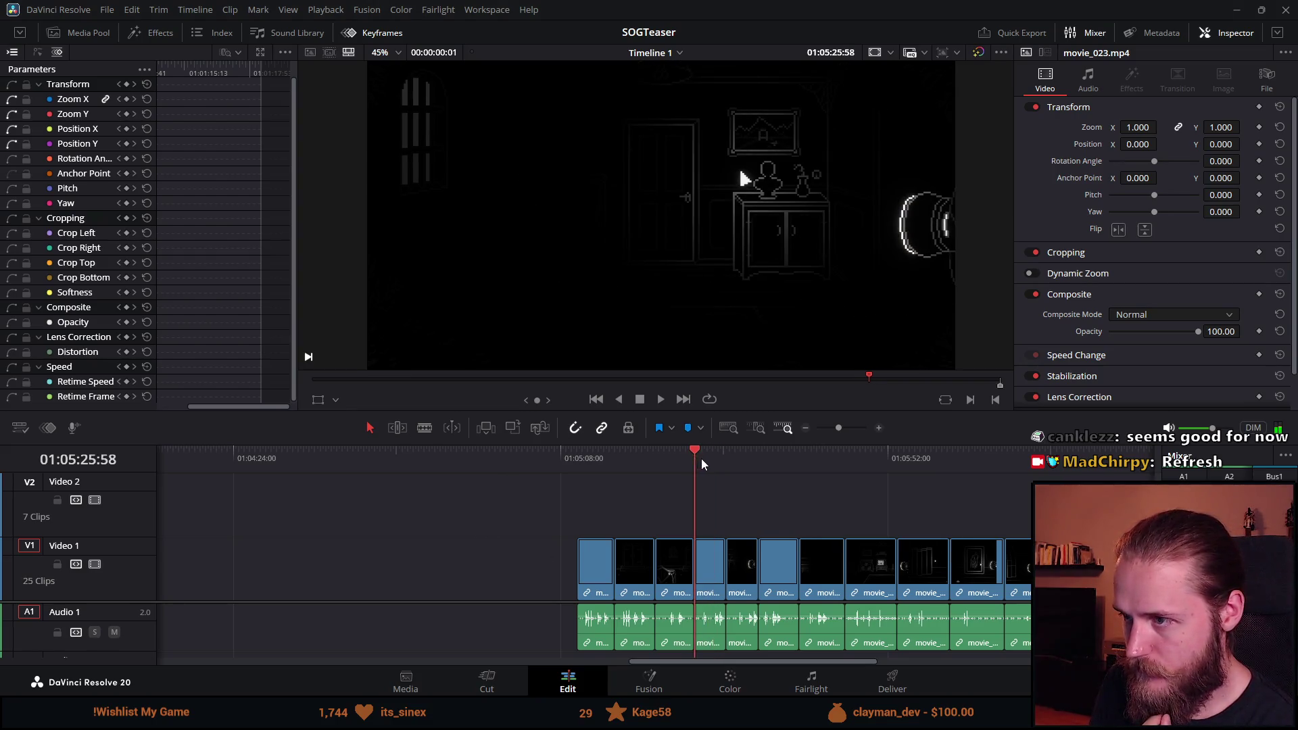
scroll(737, 531, "down", 1)
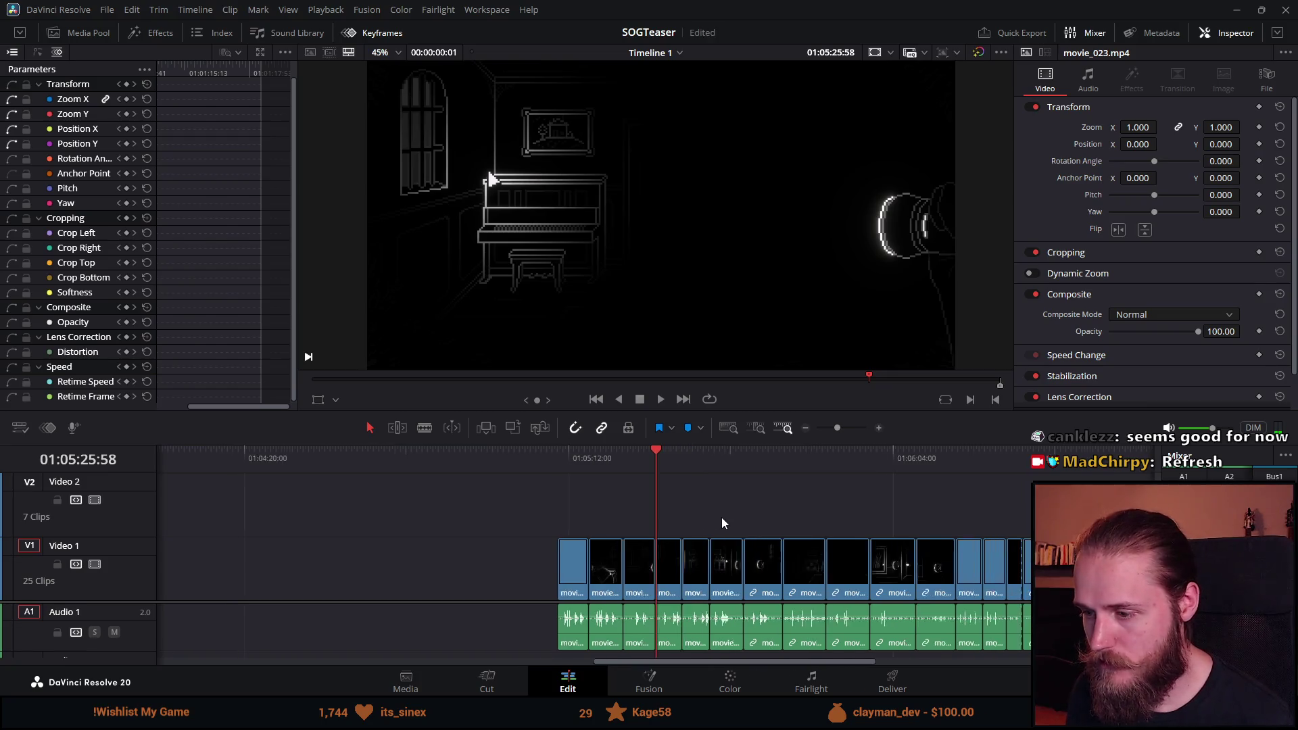
left_click(642, 452)
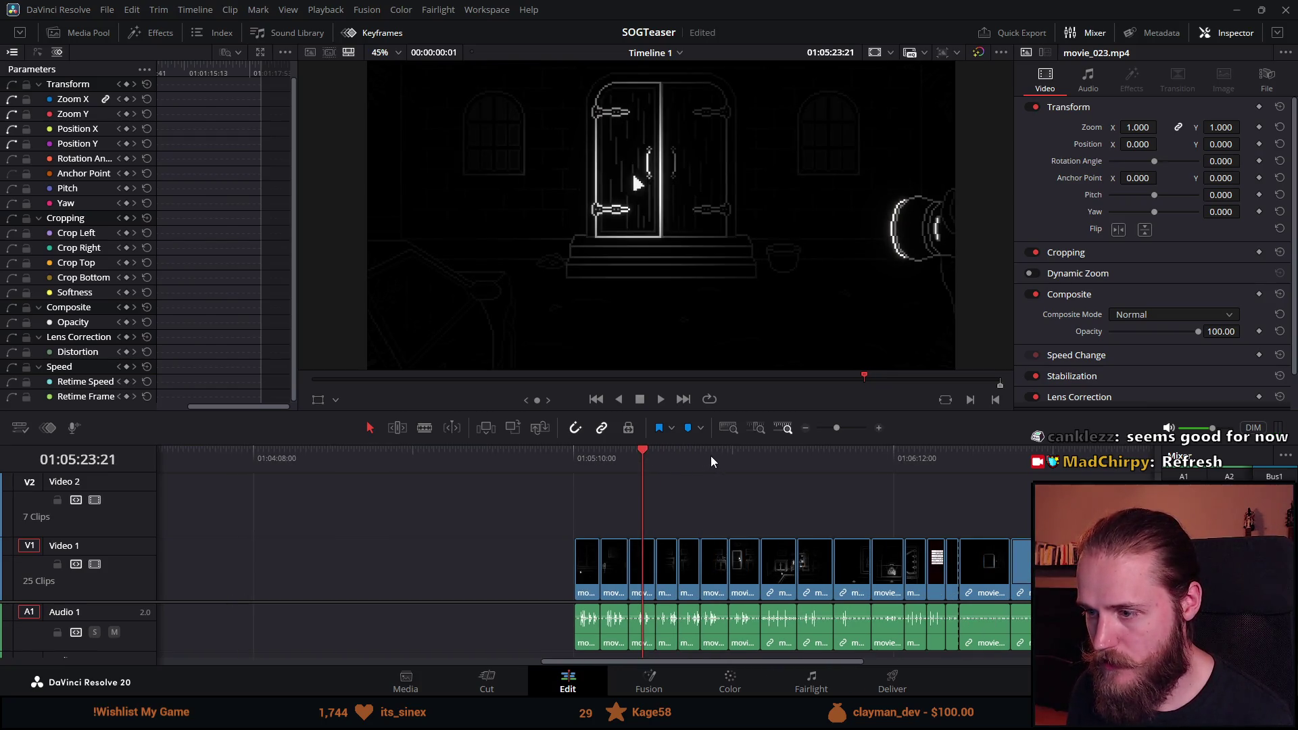
left_click_drag(712, 456, 775, 457)
left_click(788, 573)
Paste a copy of movie_035 into the empty stretch after the teaser.
left_click_drag(768, 661, 361, 659)
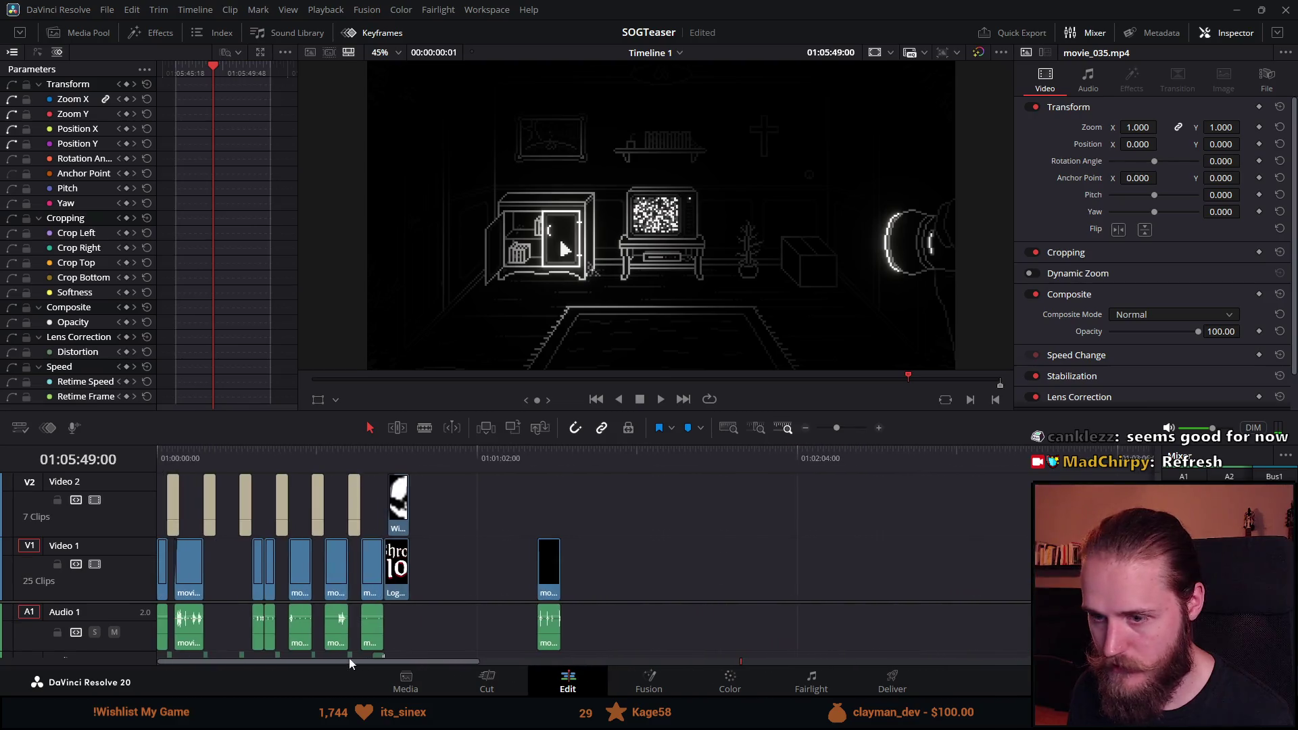
left_click(453, 572)
left_click(443, 576)
key("ctrl+v")
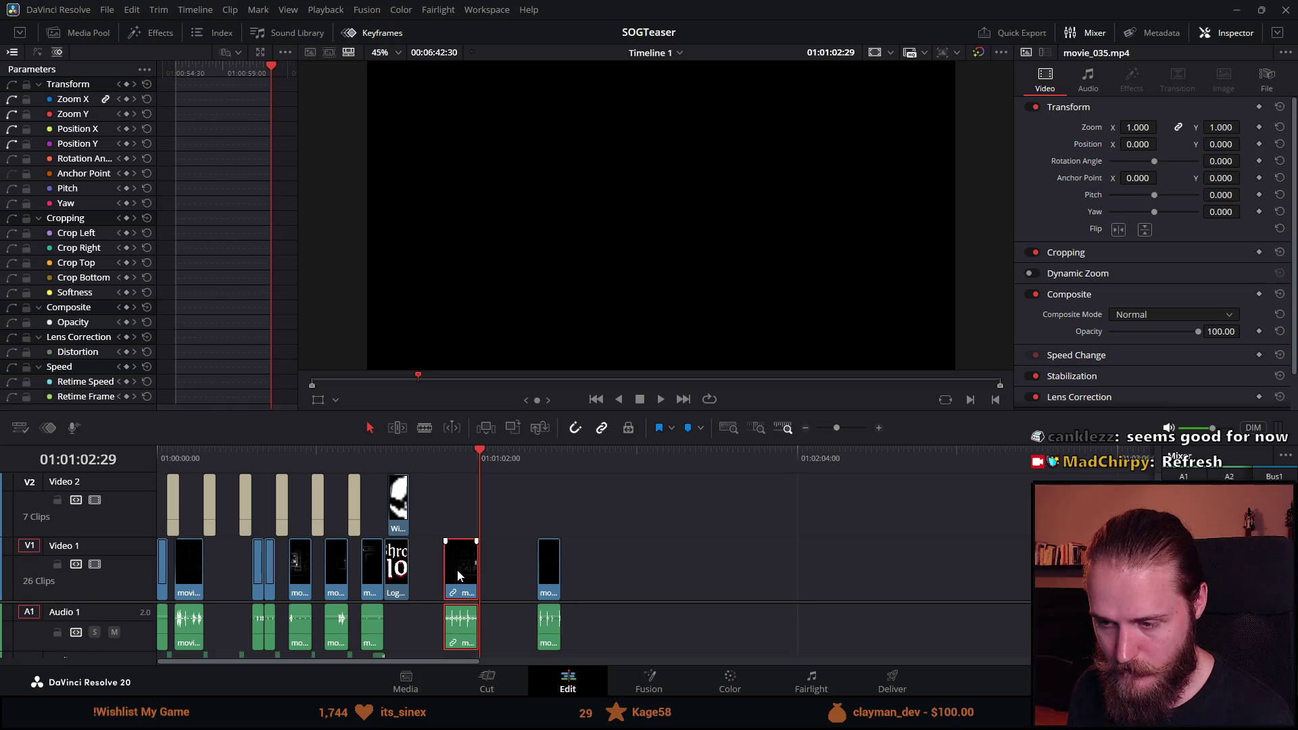
scroll(336, 586, "up", 1)
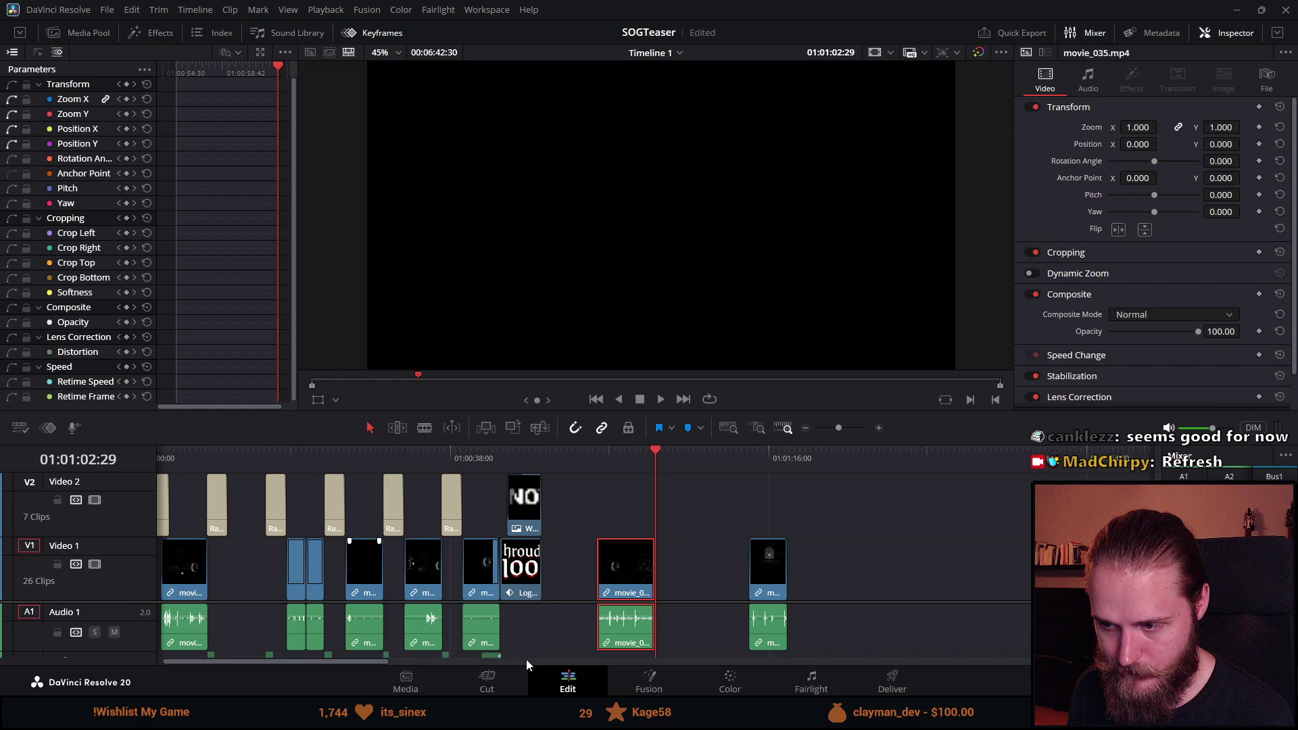
scroll(216, 580, "up", 1)
left_click(216, 580)
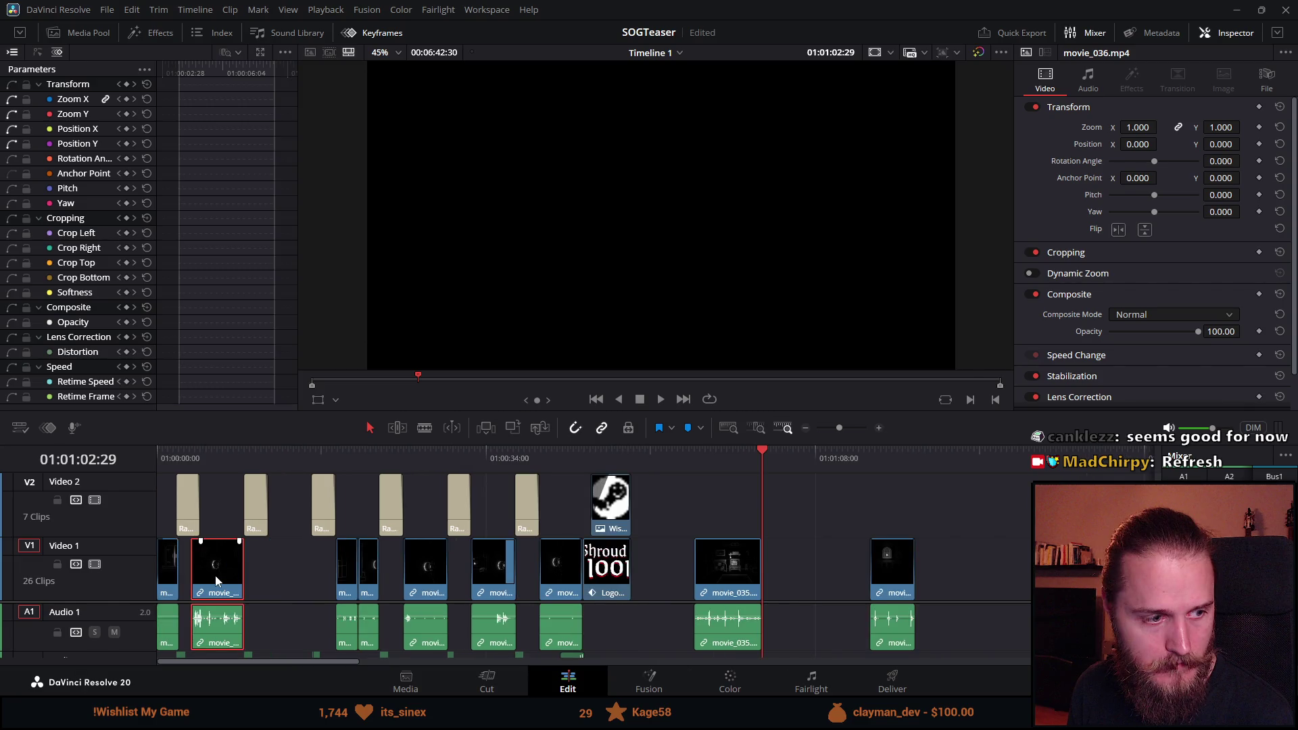
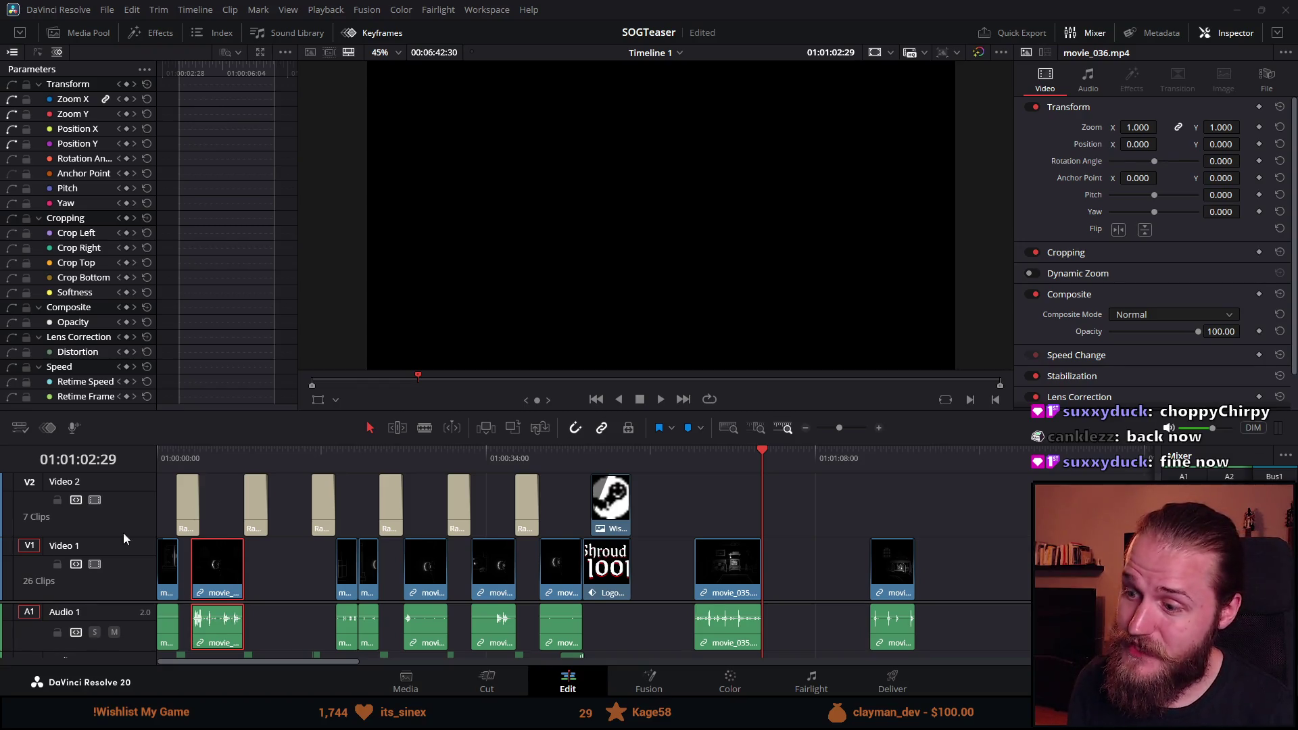
Move movie_035 earlier, next to movie_036, and preview the title over it.
scroll(271, 628, "up", 1)
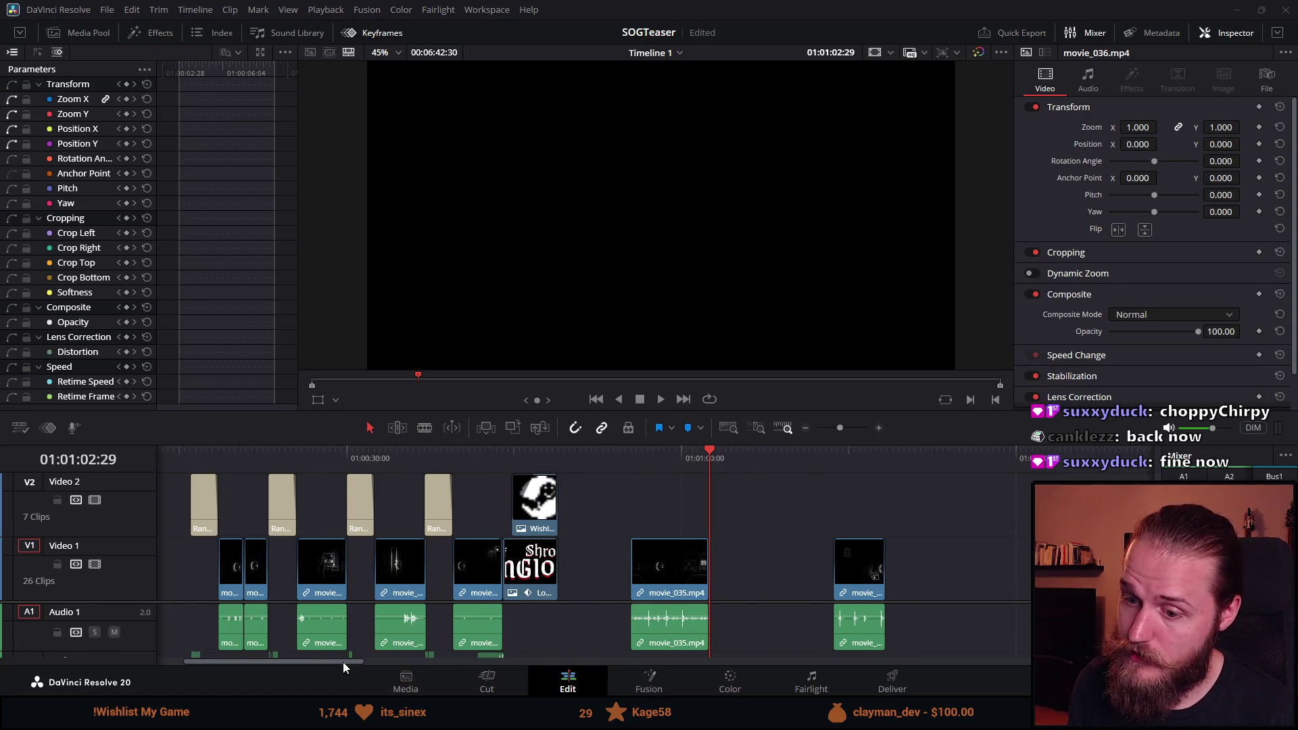
left_click_drag(347, 663, 279, 663)
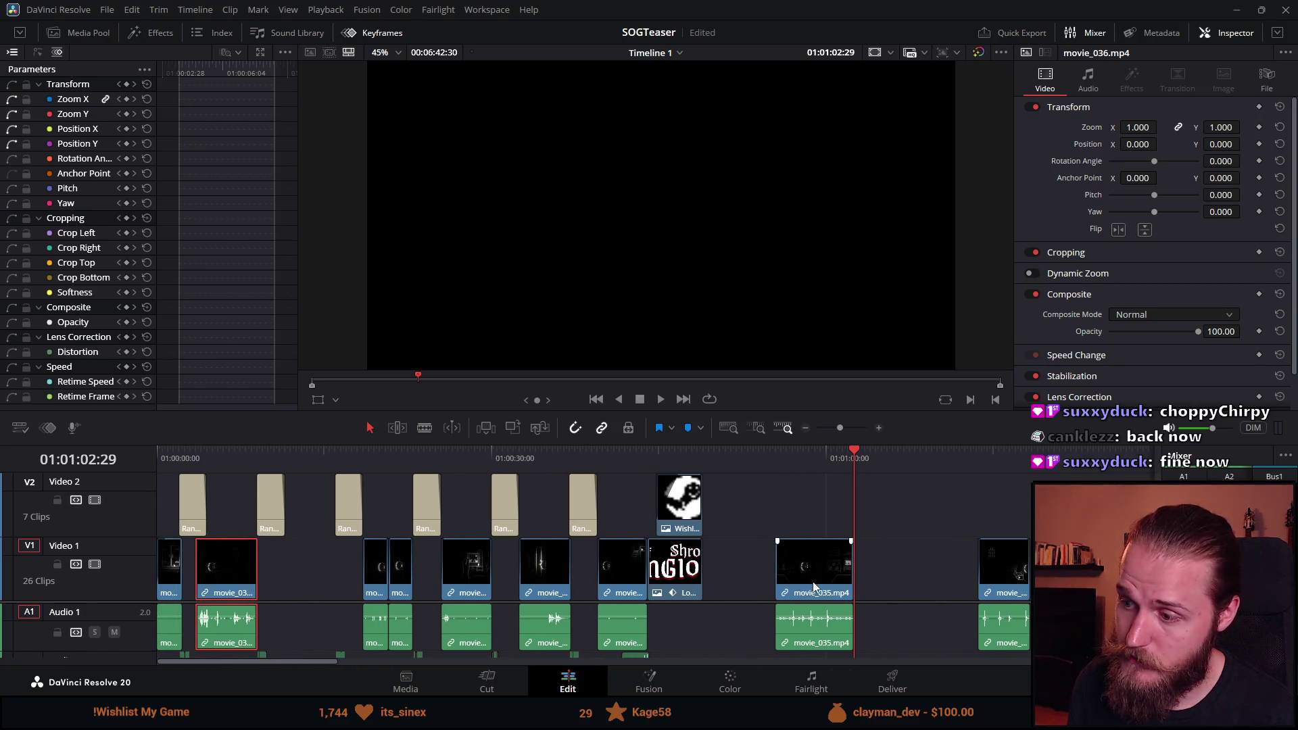
left_click_drag(813, 587, 305, 558)
left_click(270, 454)
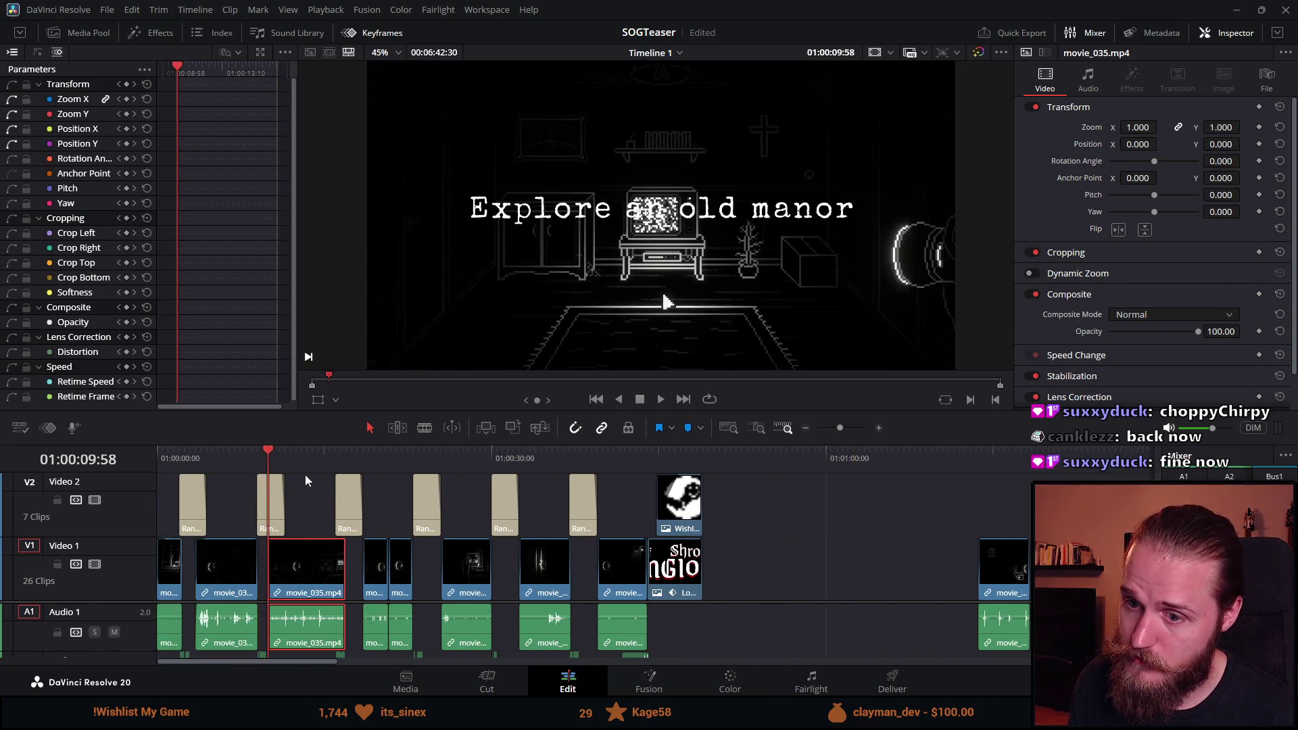
scroll(581, 589, "up", 5)
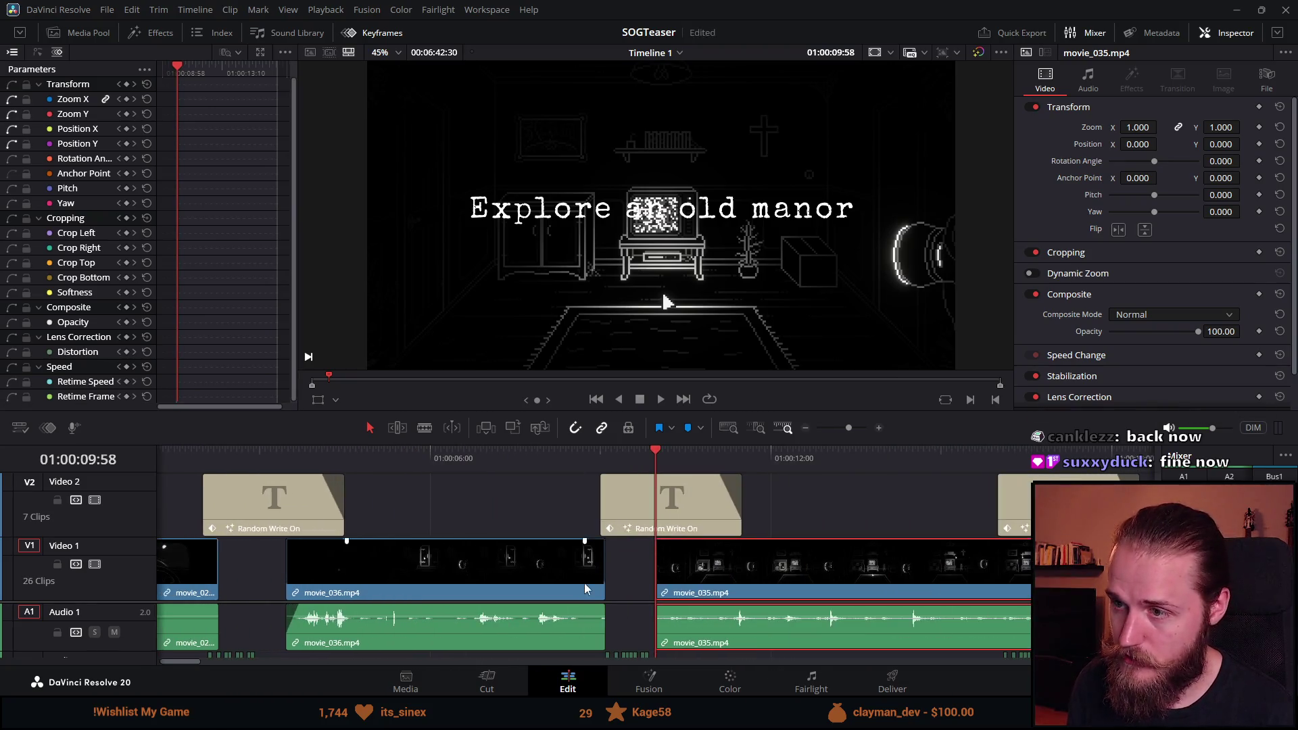
scroll(813, 594, "down", 3)
left_click(660, 399)
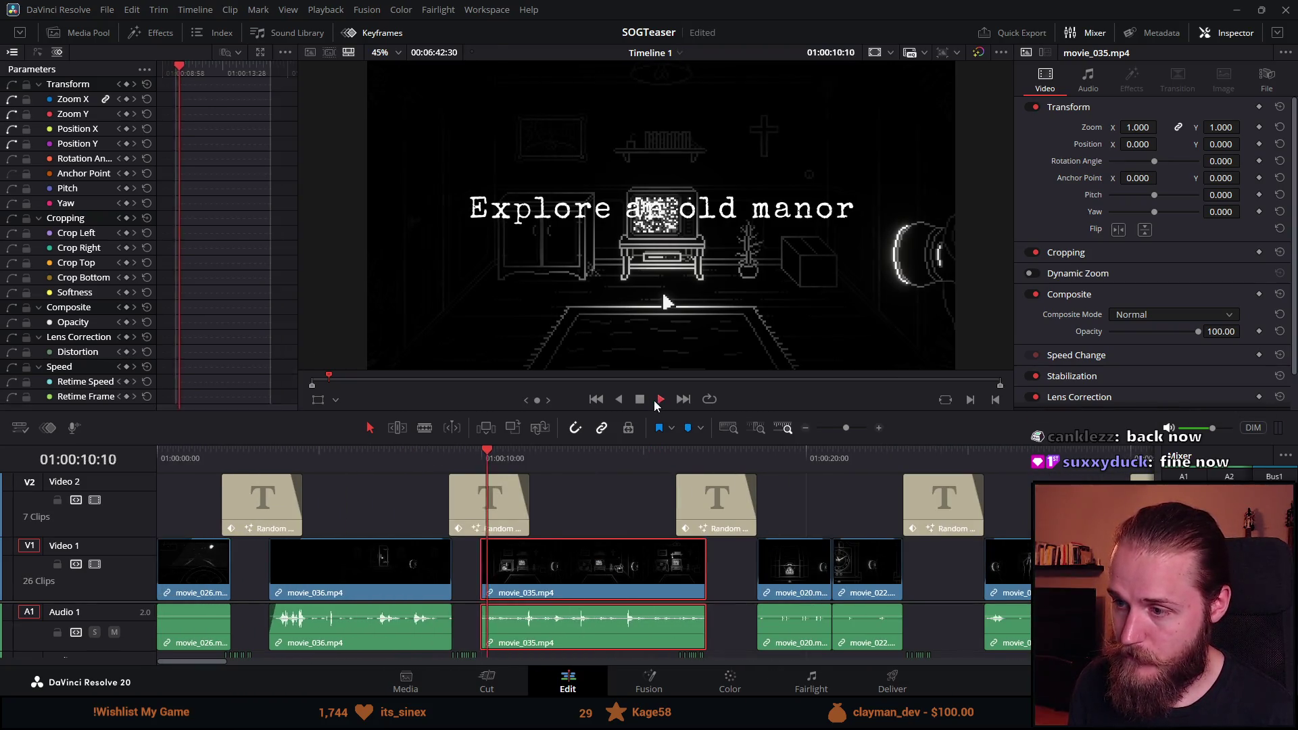
key("space")
Trim movie_035's head later so it starts partway under the Explore an old manor title.
left_click_drag(482, 568, 519, 566)
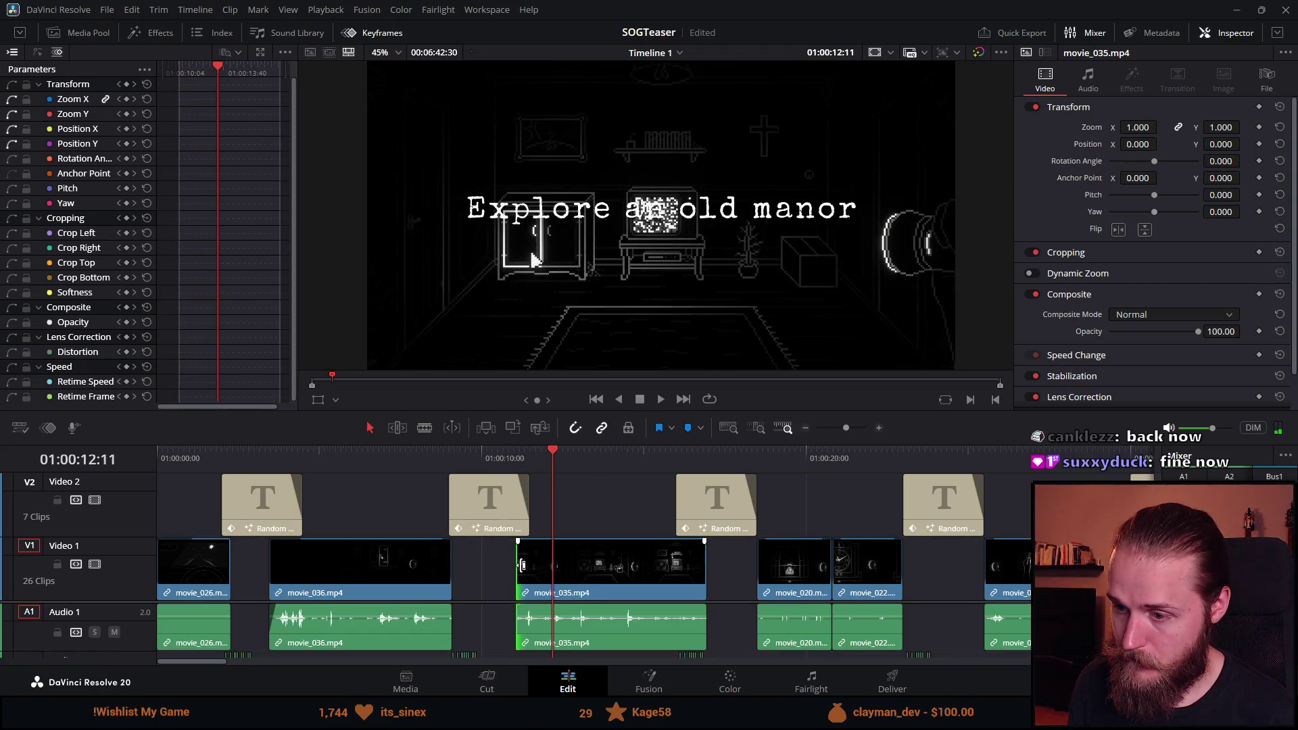
left_click(522, 457)
left_click_drag(518, 568, 500, 568)
left_click_drag(502, 459, 531, 458)
left_click(530, 568)
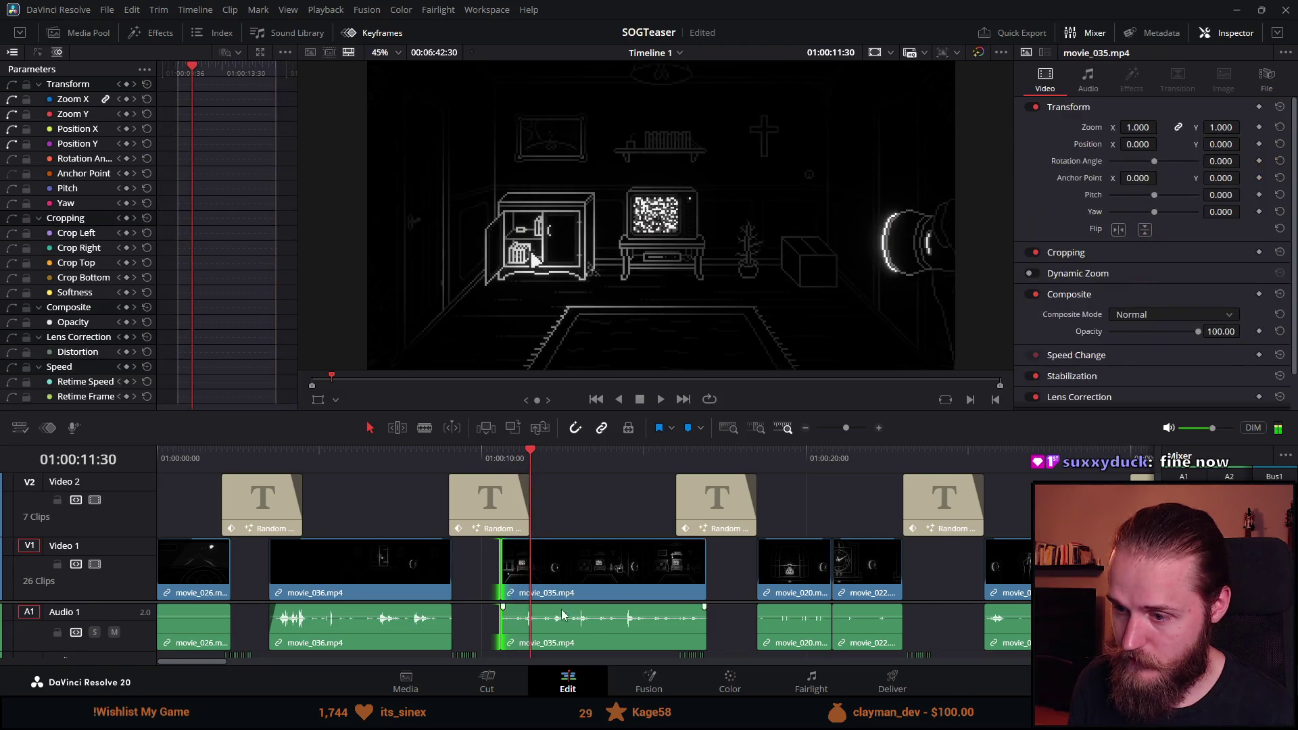
scroll(516, 568, "up", 3)
left_click_drag(521, 568, 580, 544)
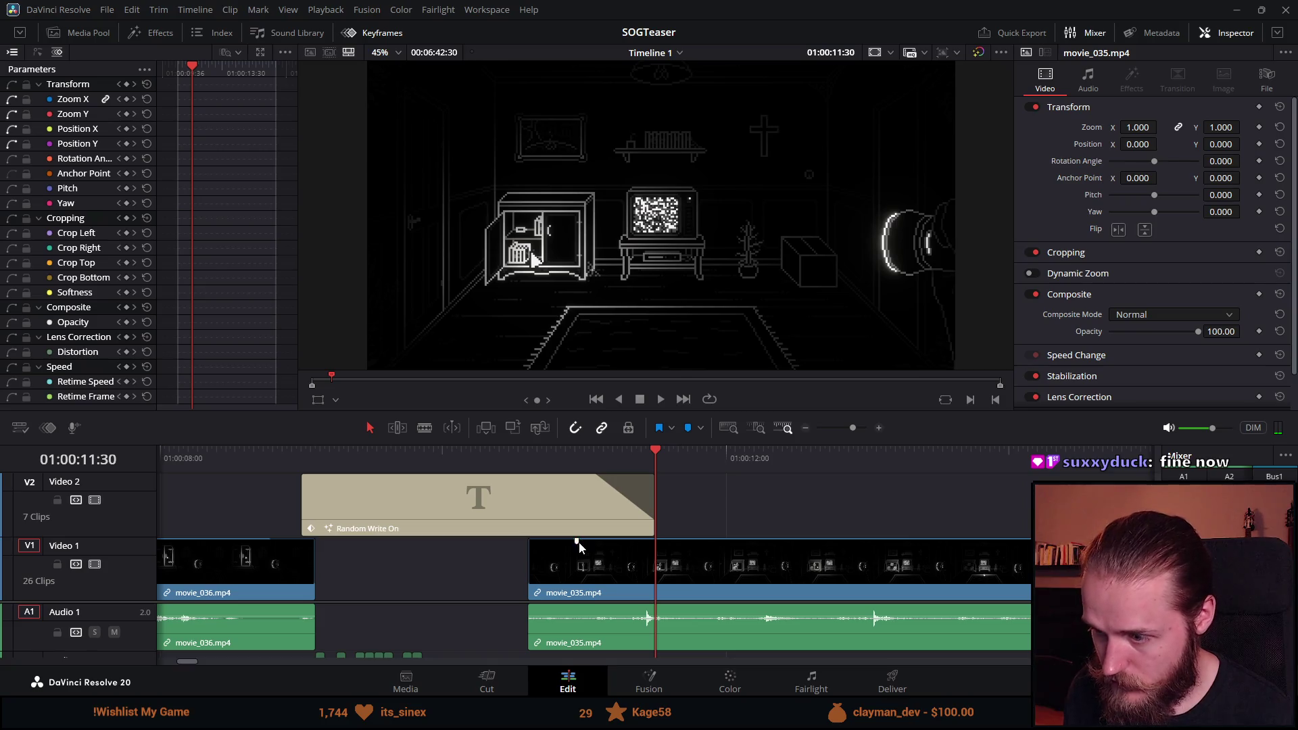
Review the cut into movie_035 and trim its start a little later.
left_click(530, 466)
left_click(661, 399)
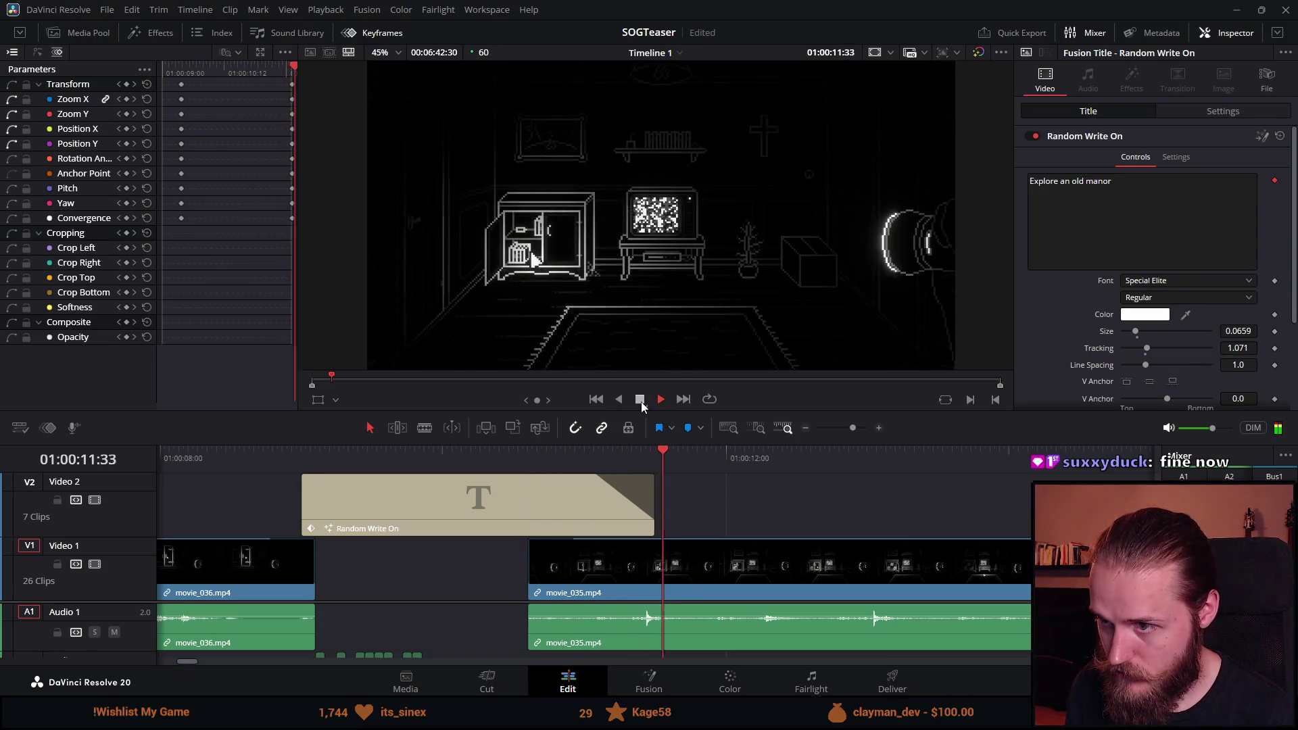
left_click(641, 400)
left_click(601, 594)
scroll(473, 568, "down", 1)
left_click_drag(516, 562, 535, 561)
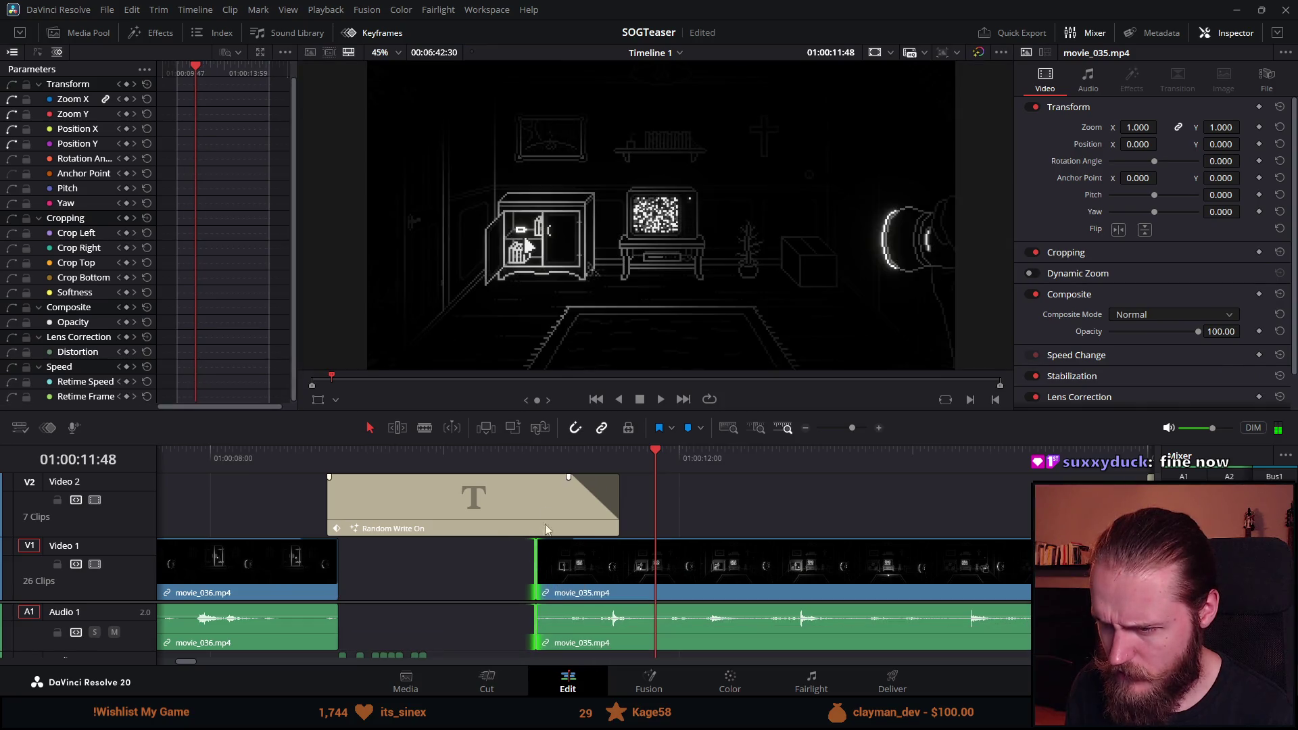
left_click(536, 460)
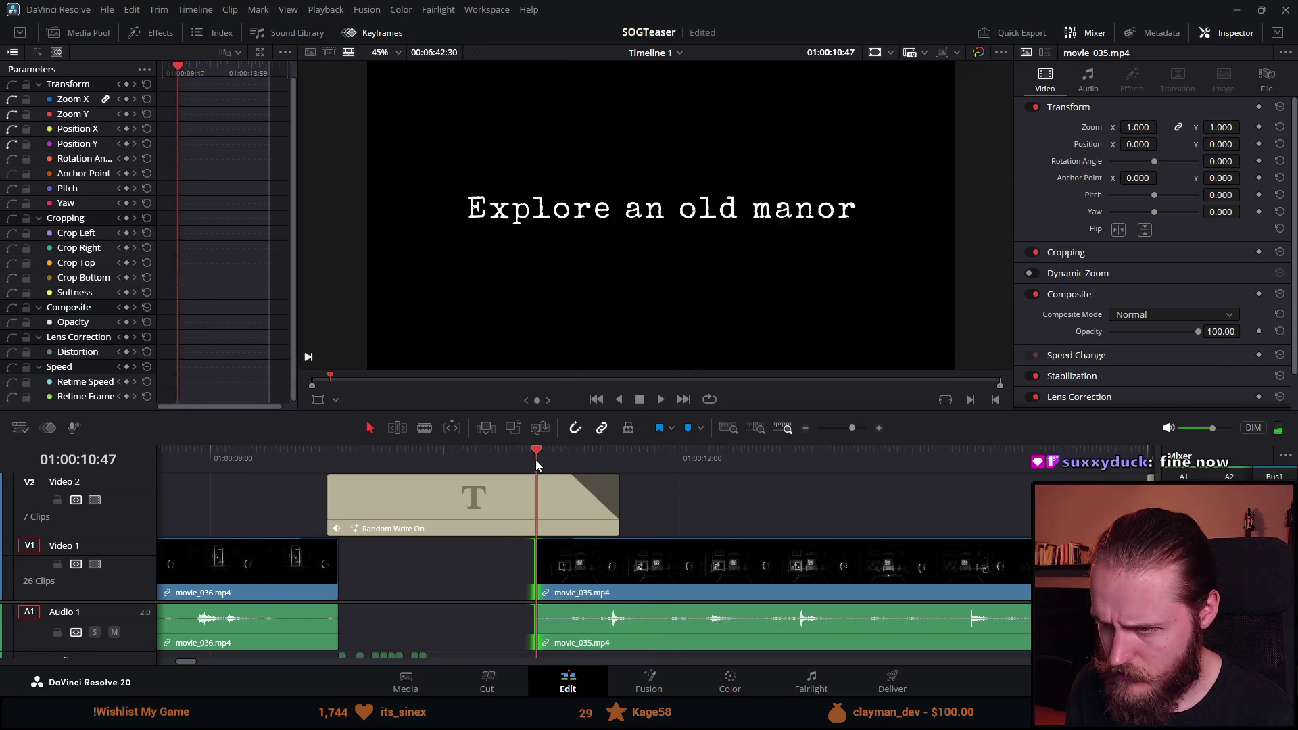
left_click(645, 402)
Shift movie_035 43 frames later to start as the Explore an old manor title ends, then review.
left_click(679, 565)
scroll(679, 565, "down", 2)
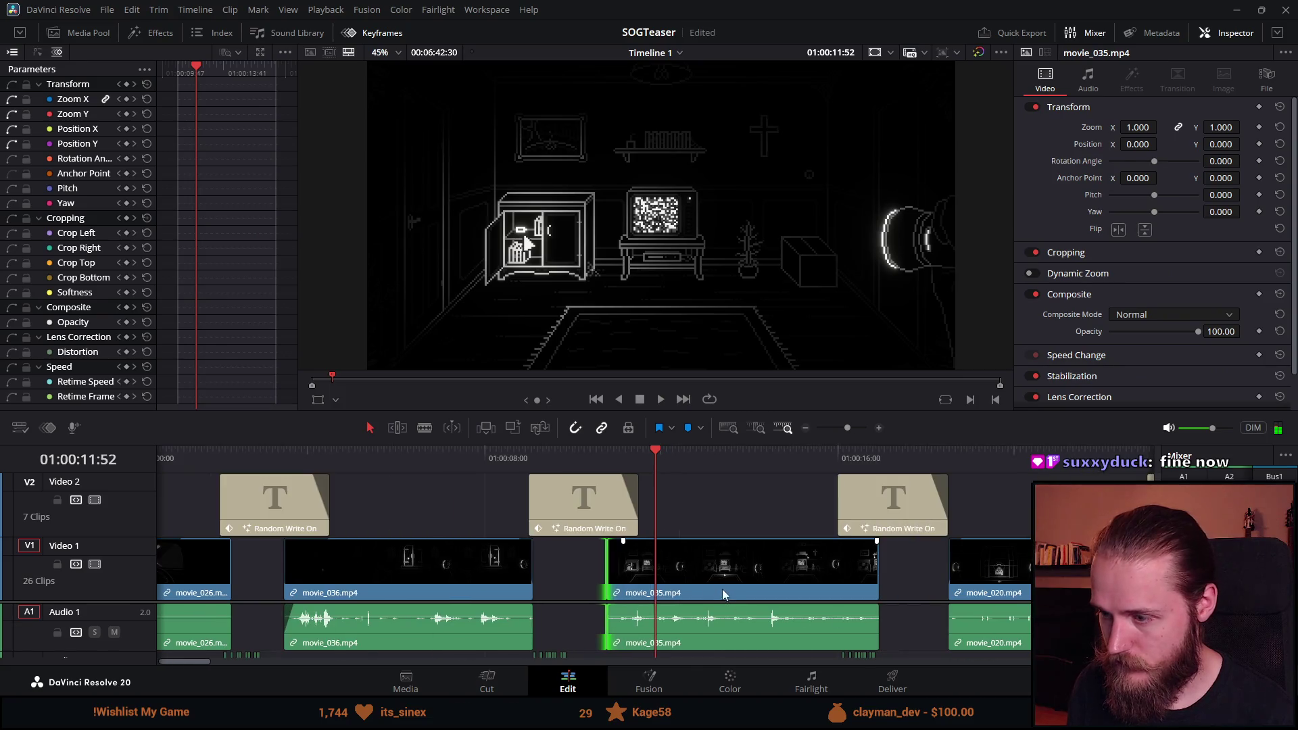
left_click_drag(807, 575, 840, 569)
left_click(614, 452)
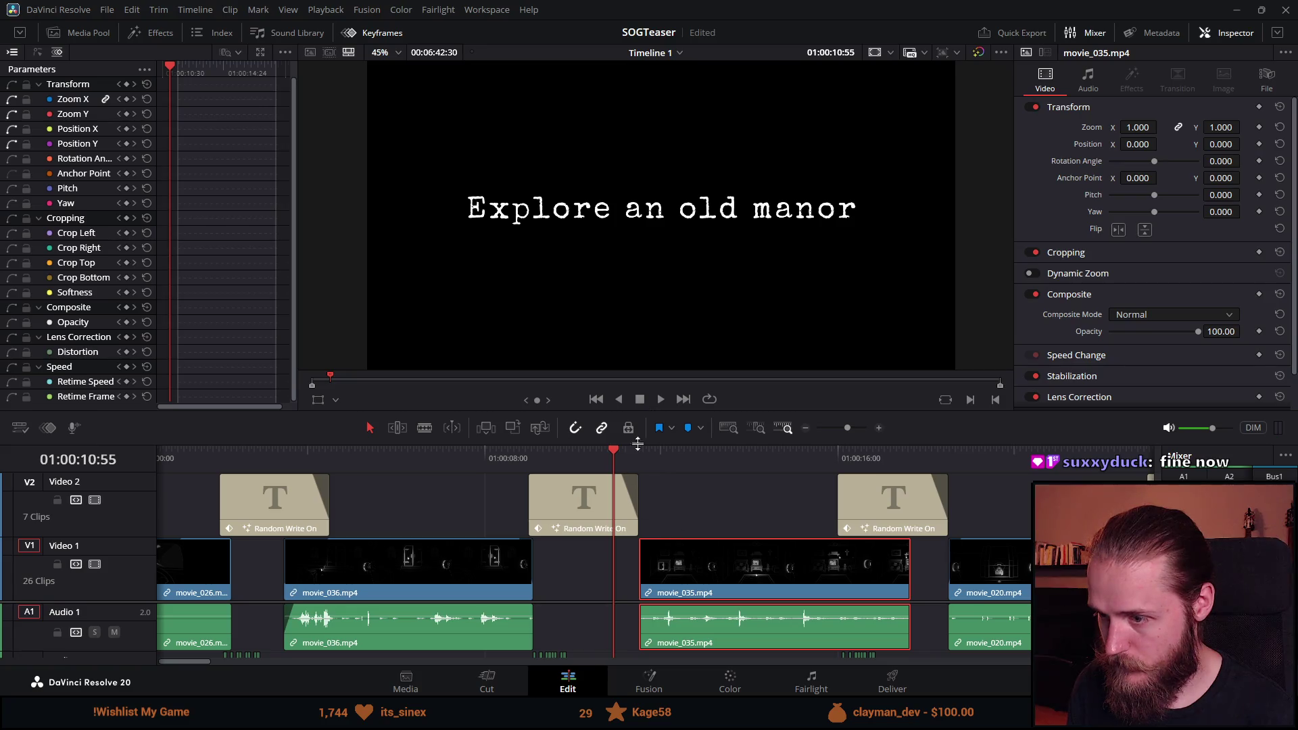
left_click(659, 400)
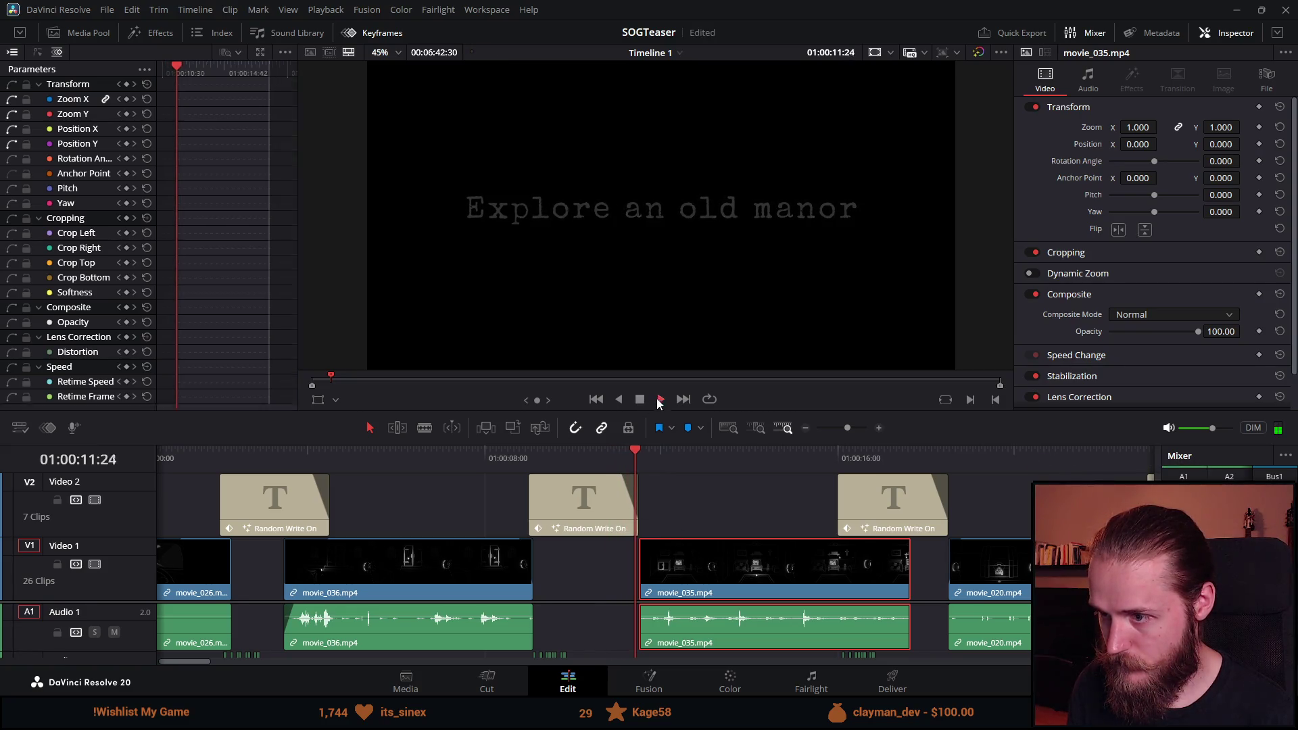
left_click(642, 400)
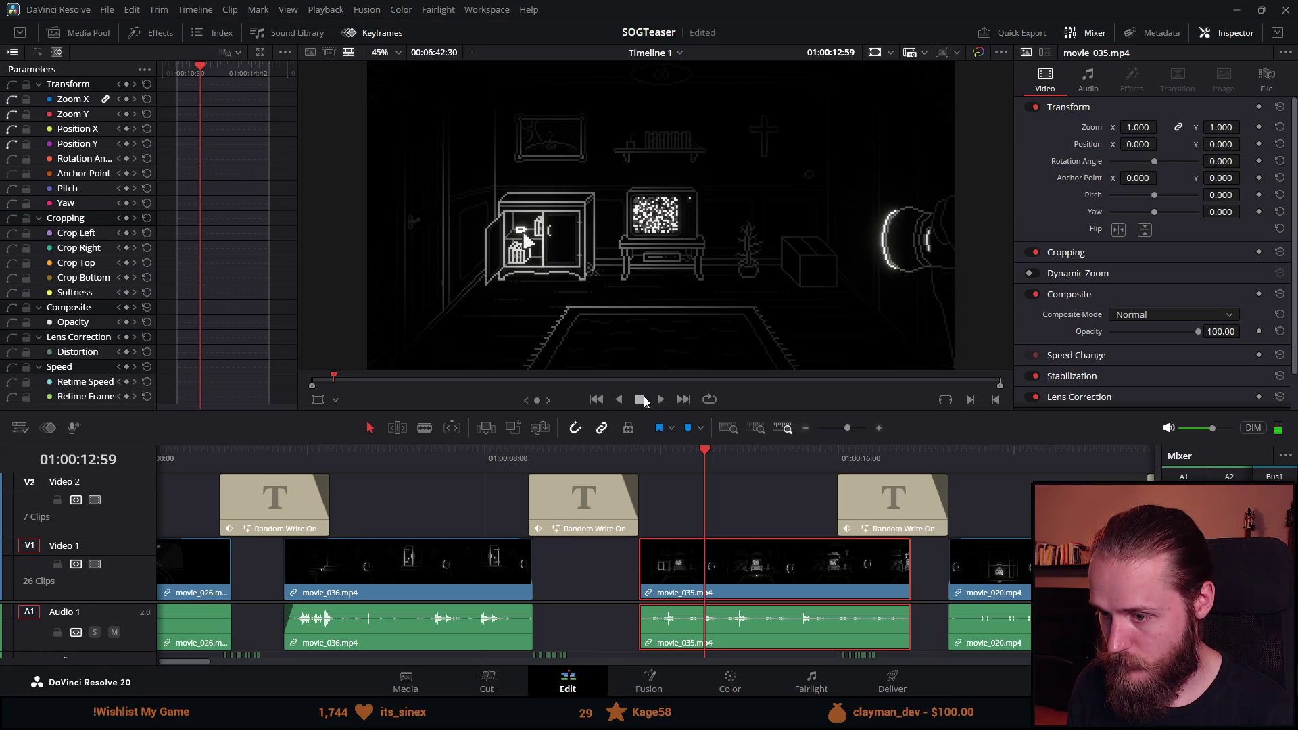
key("space")
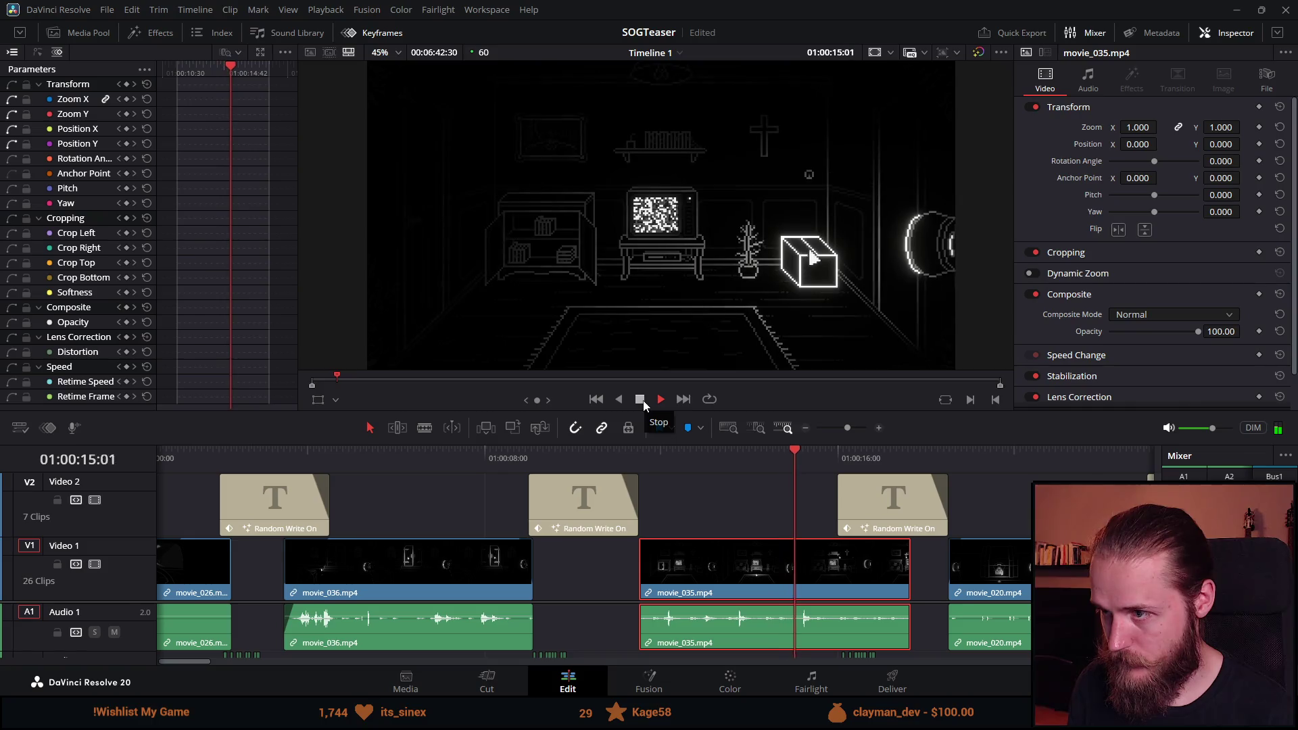
Trim movie_035's tail to end where the Solve puzzles title begins.
left_click(643, 401)
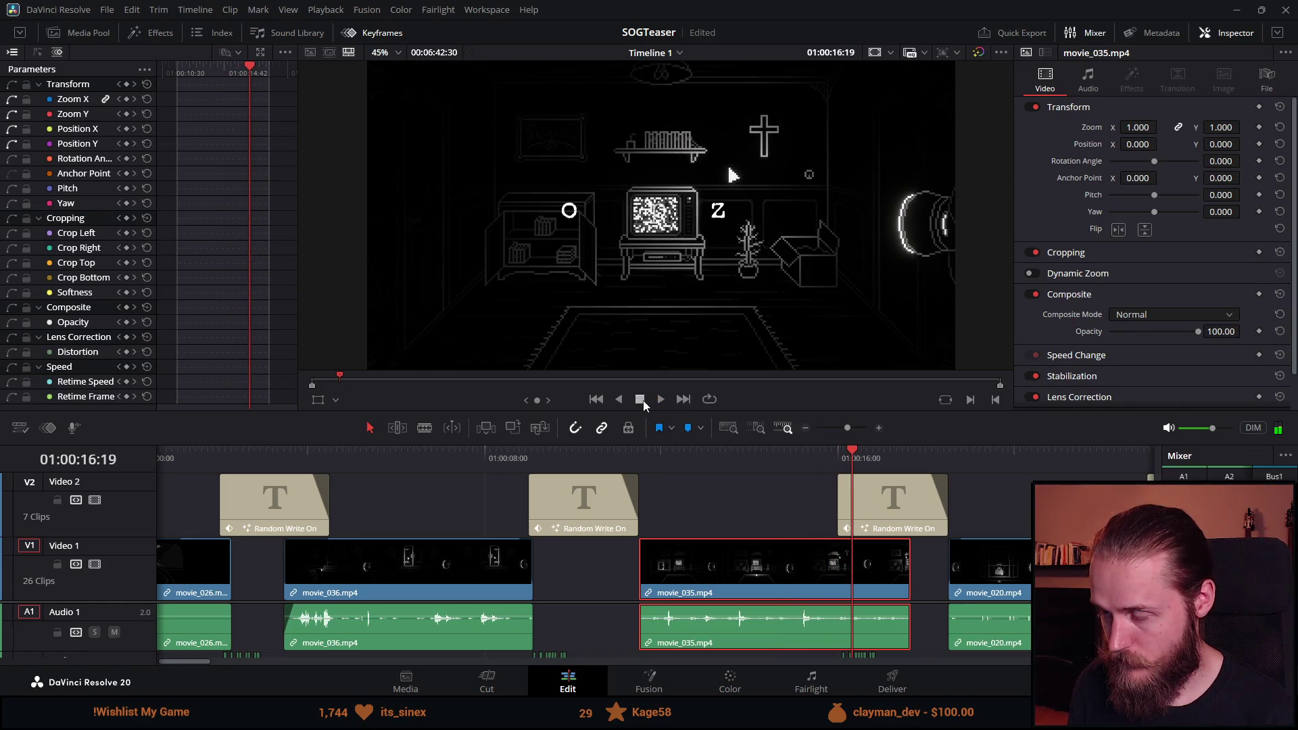
scroll(858, 599, "up", 3)
mouse_move(810, 565)
left_mouse_down()
mouse_move(617, 565)
mouse_move(610, 542)
mouse_move(577, 541)
left_mouse_up()
left_click_drag(656, 453, 634, 454)
left_click_drag(617, 567, 631, 566)
Zoom the timeline out and replay the edit from 01:00:10:52.
key("ctrl+minus")
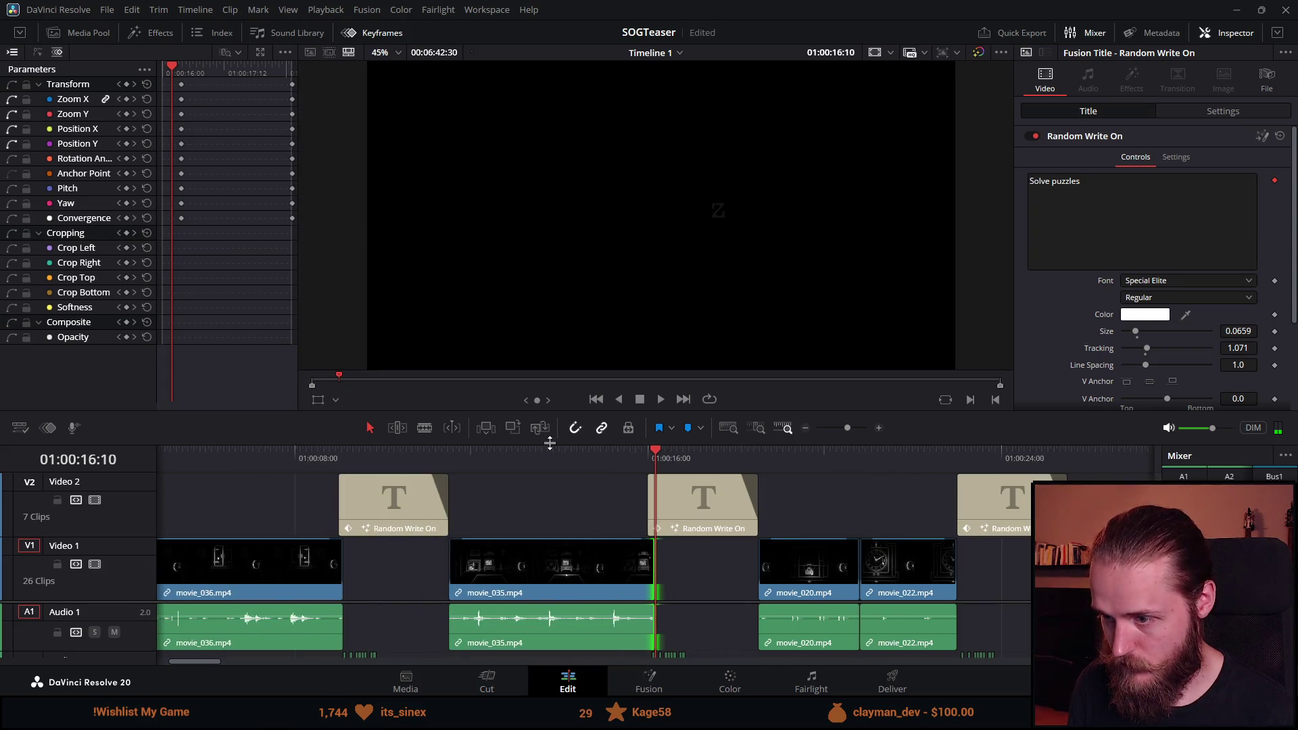
left_click(426, 452)
left_click(663, 403)
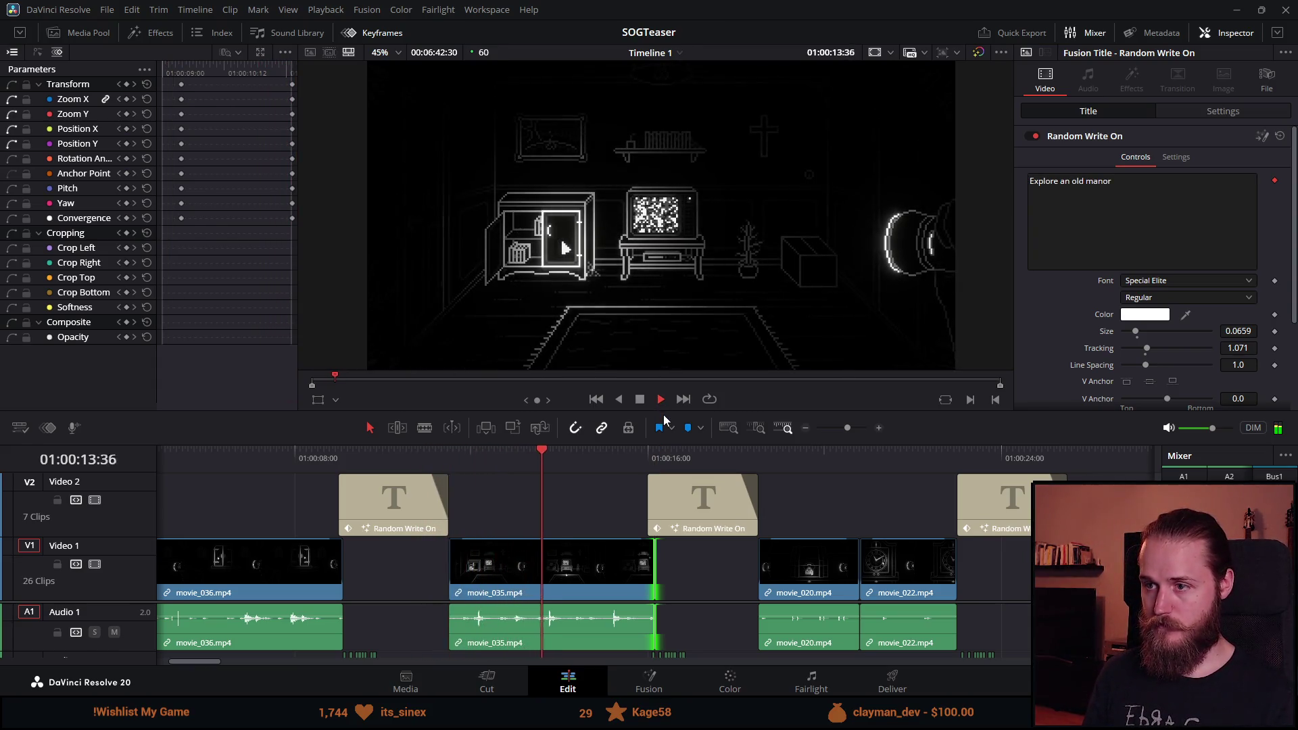
key("space")
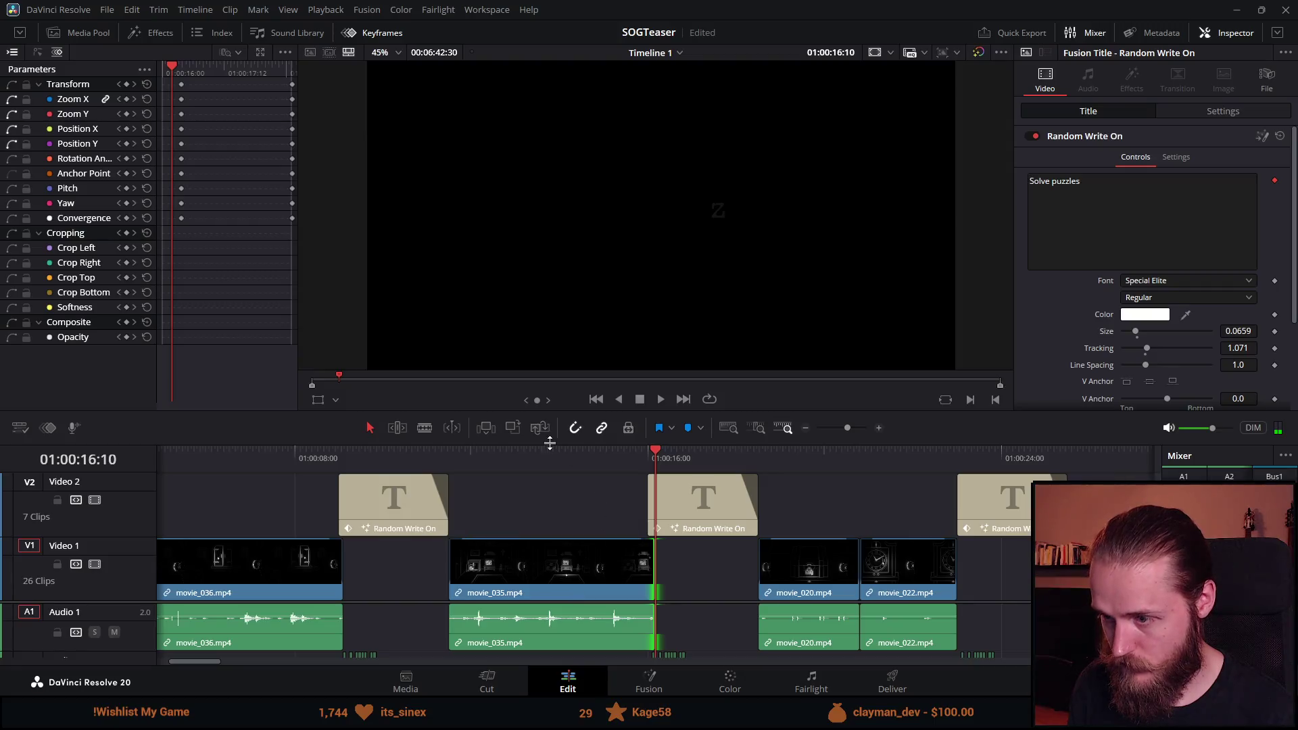
left_click(426, 452)
left_click(663, 403)
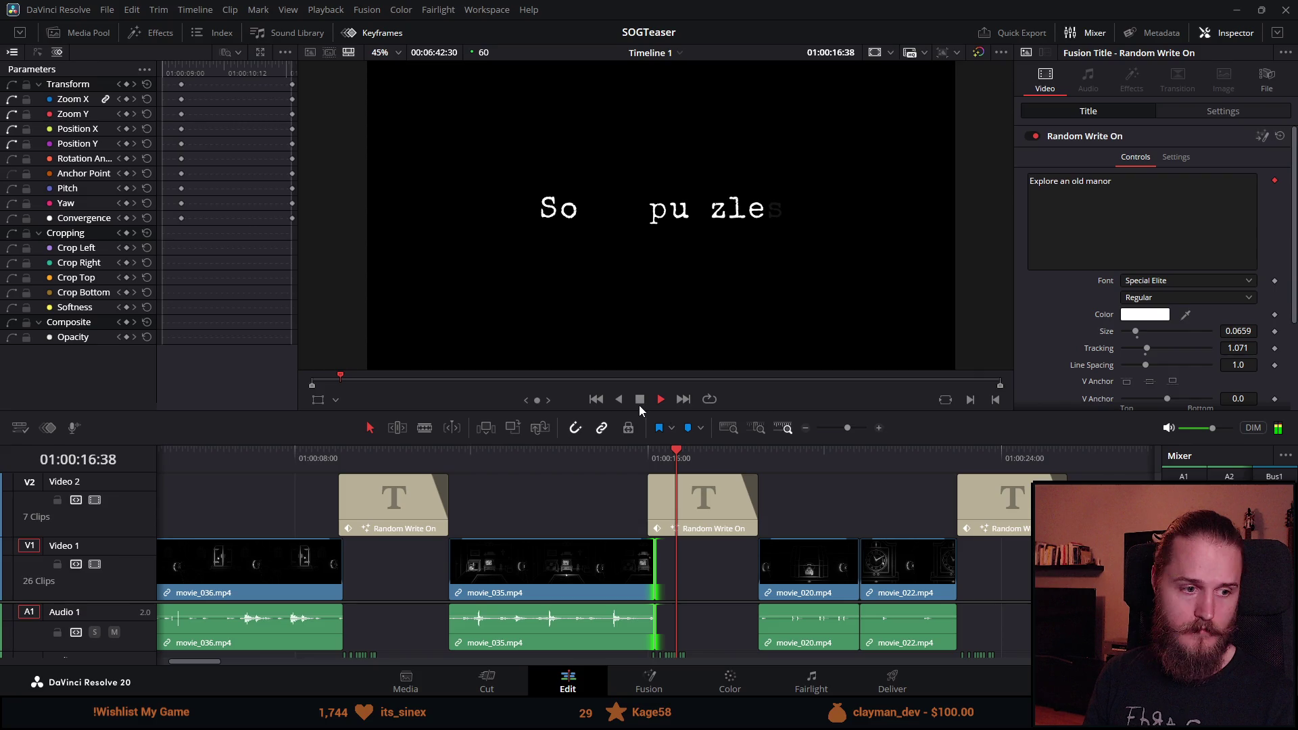
left_click(640, 402)
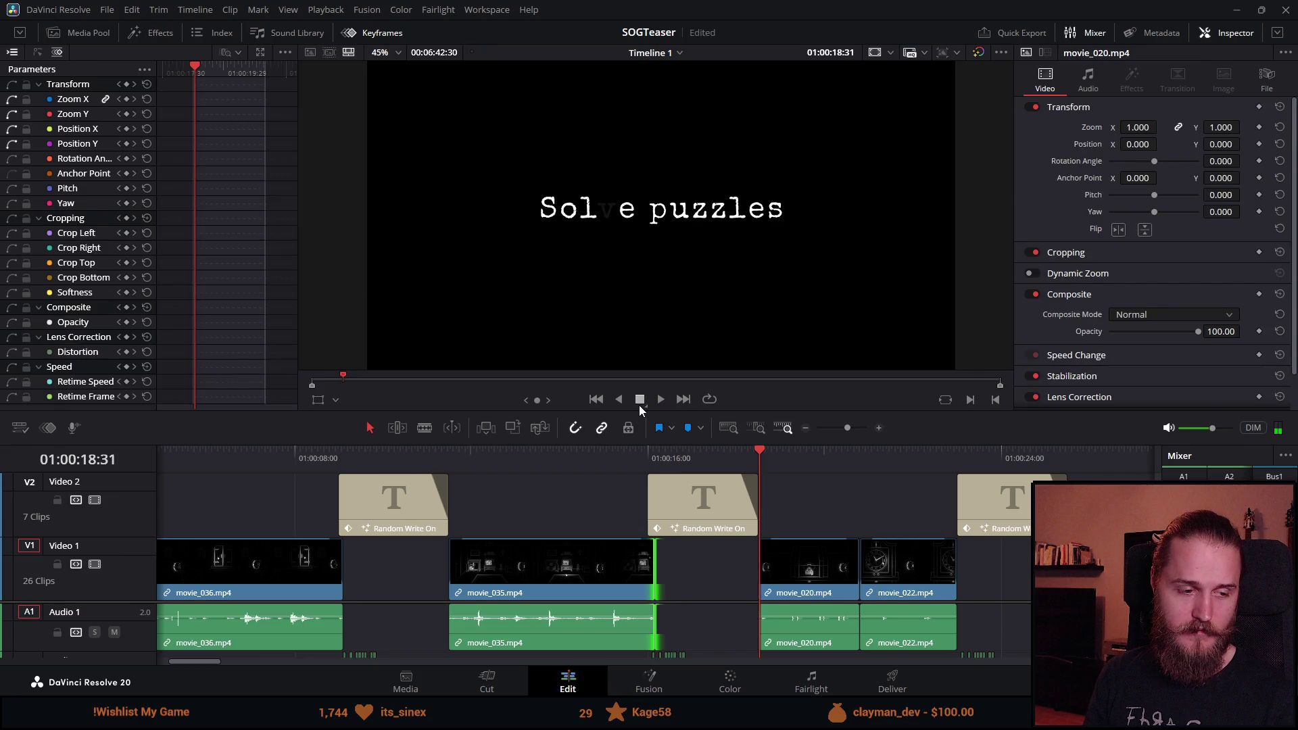